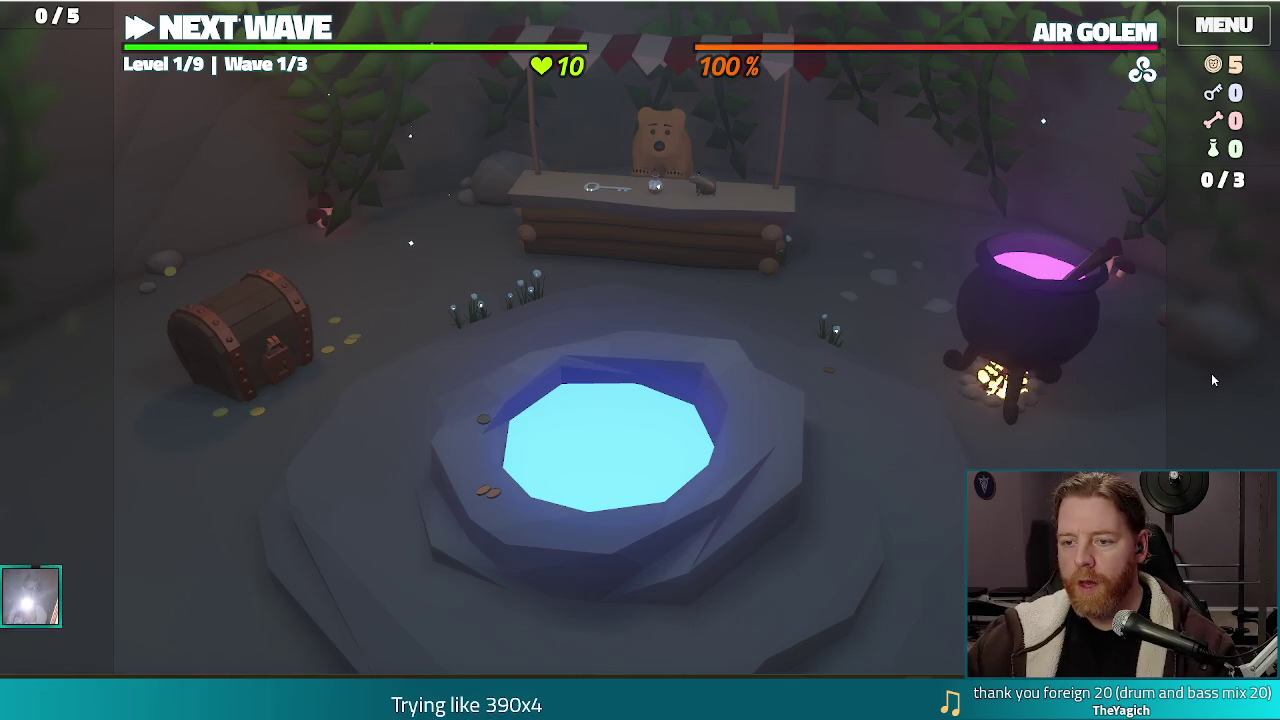
# Throw gold at the wishing well, take the Training Wheels wish, and close the well.
pyautogui.click(667, 458)
pyautogui.click(866, 462)
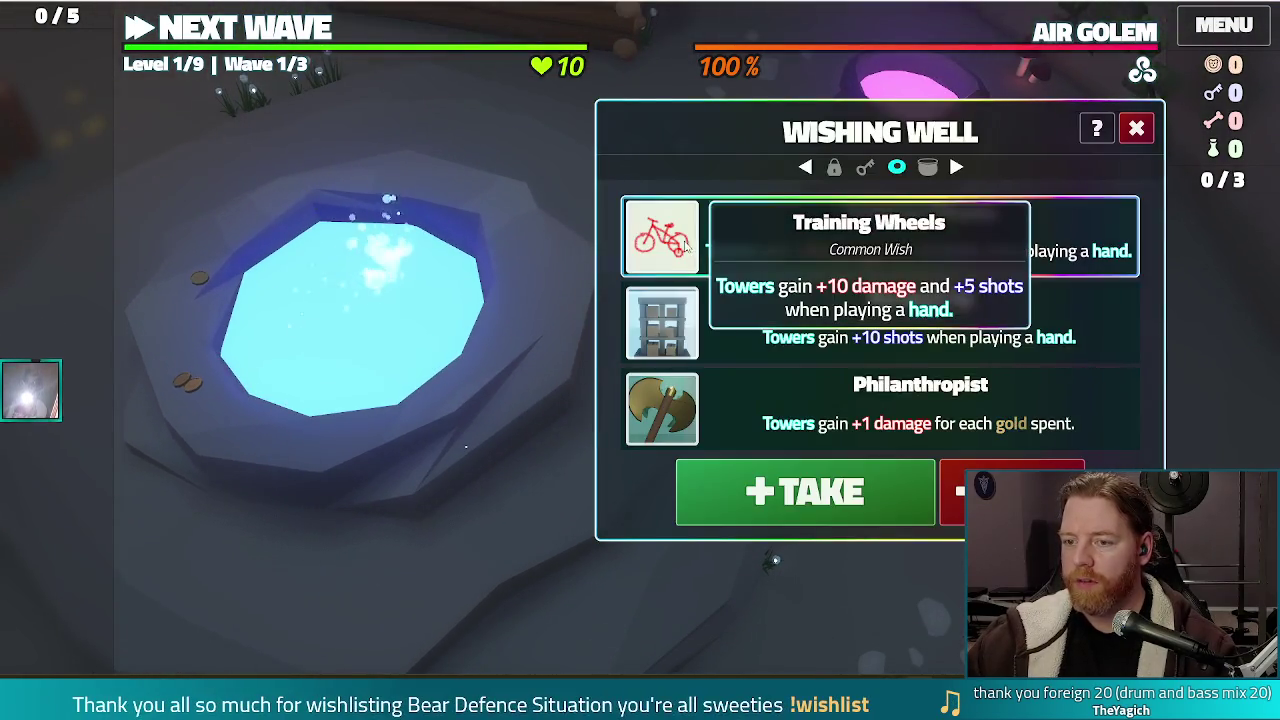
pyautogui.click(805, 492)
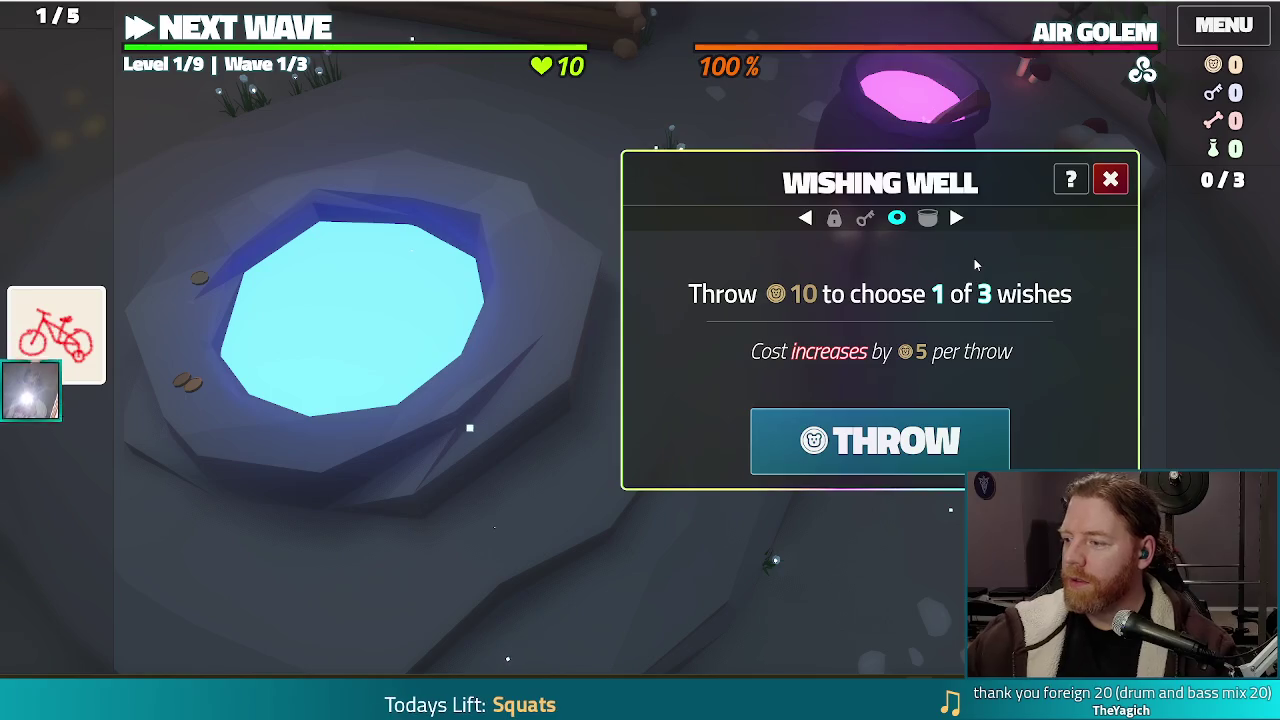
pyautogui.click(1110, 179)
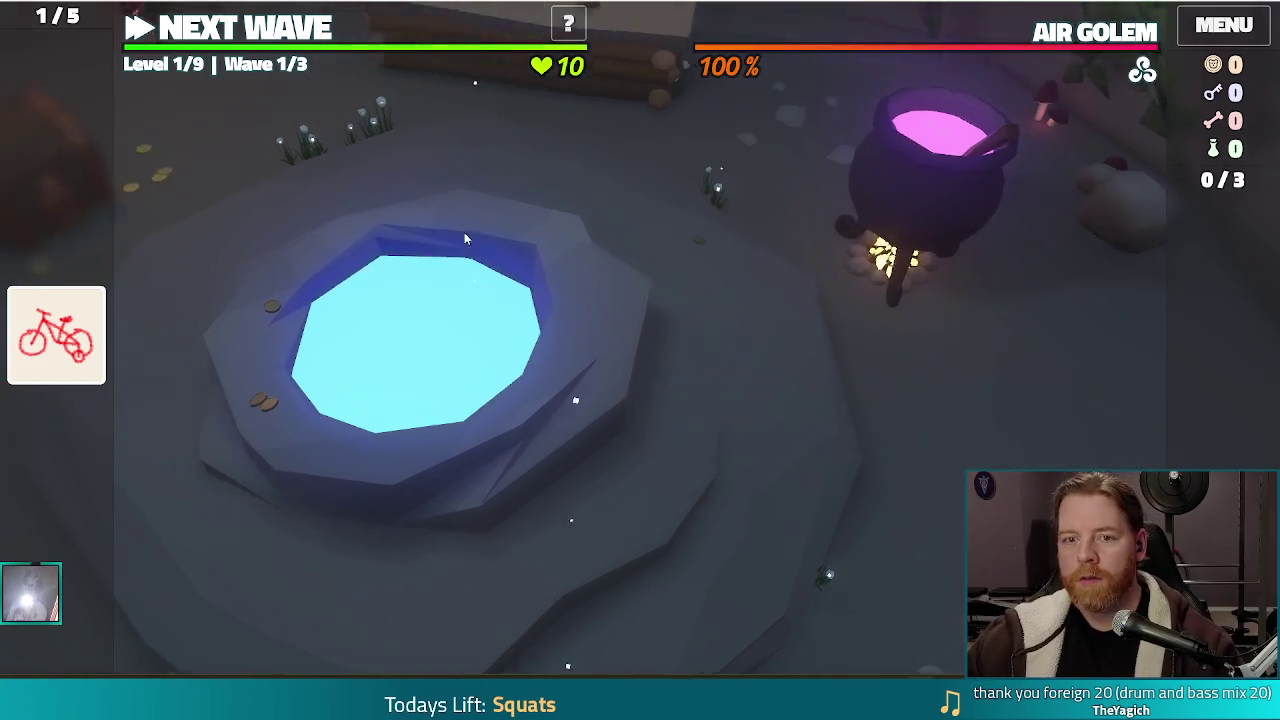
# Run add_wish lucky_shot in the debug console, then leave the shop for the level map.
pyautogui.press('`')
pyautogui.write('add')
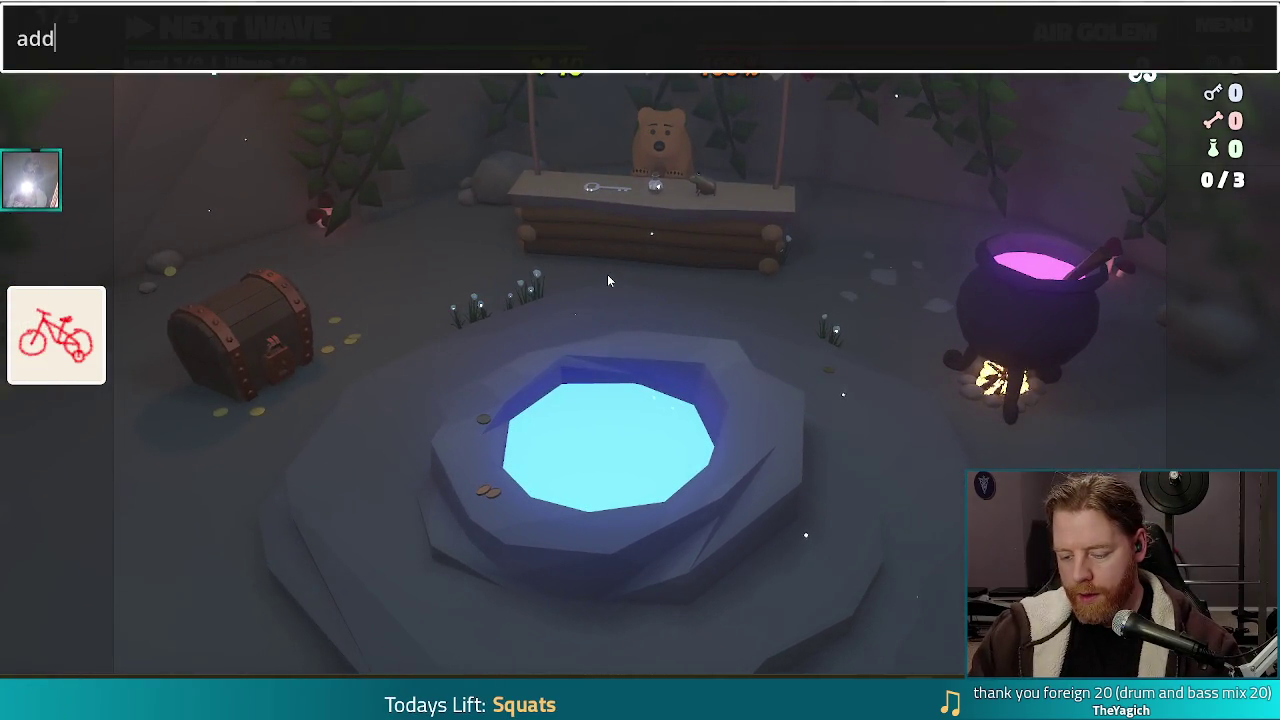
pyautogui.write('_wish lucky')
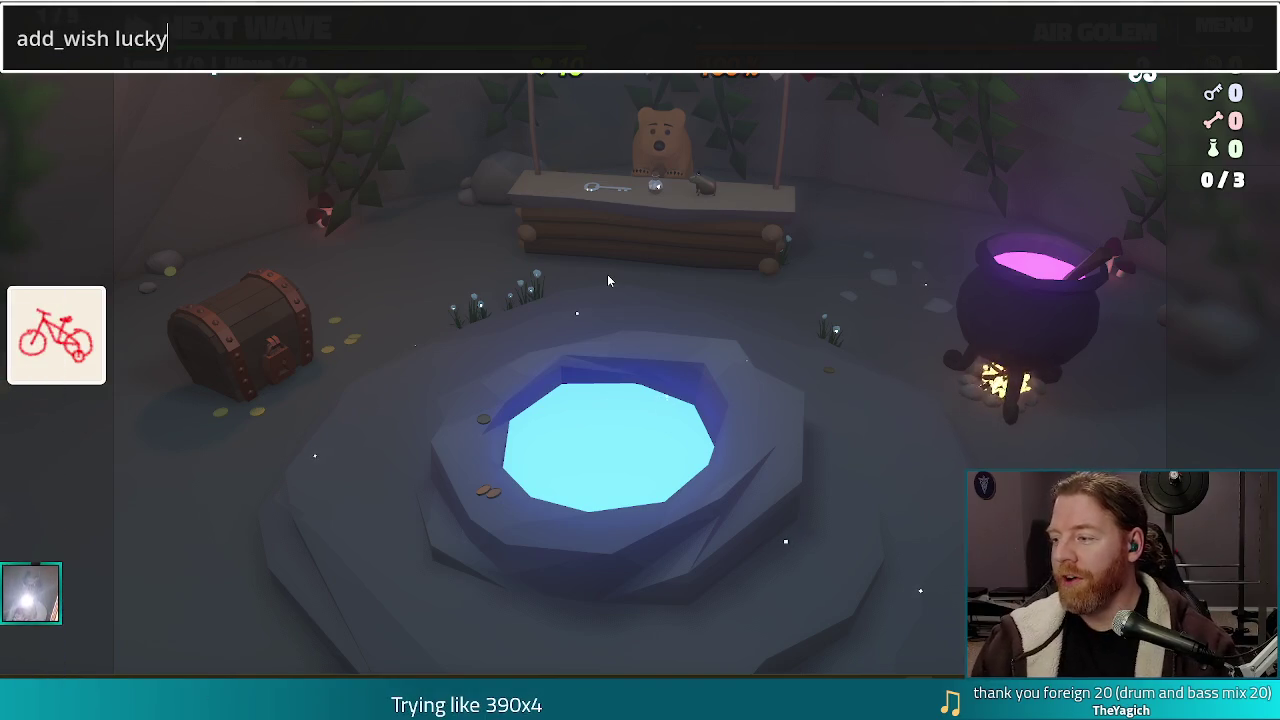
pyautogui.write('_shaot')
pyautogui.press('BackSpace')
pyautogui.press('BackSpace')
pyautogui.press('BackSpace')
pyautogui.write('ot')
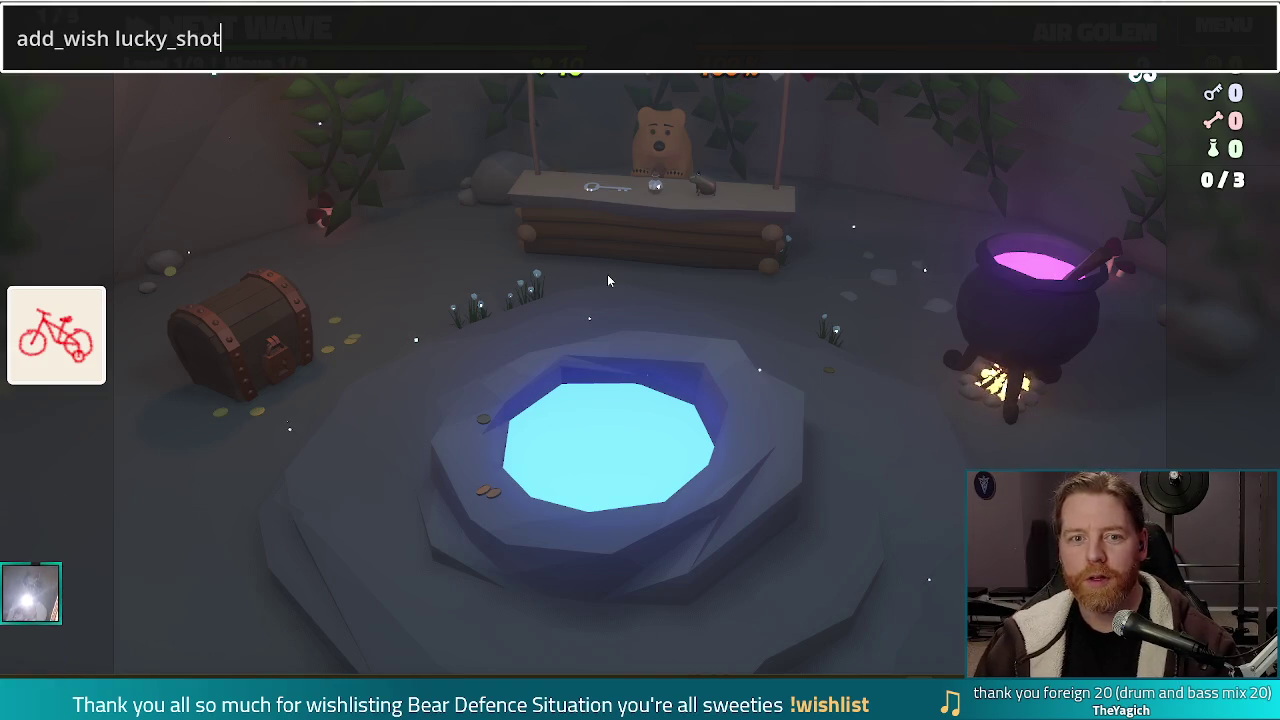
pyautogui.press('Return')
pyautogui.press('Return')
pyautogui.press('Escape')
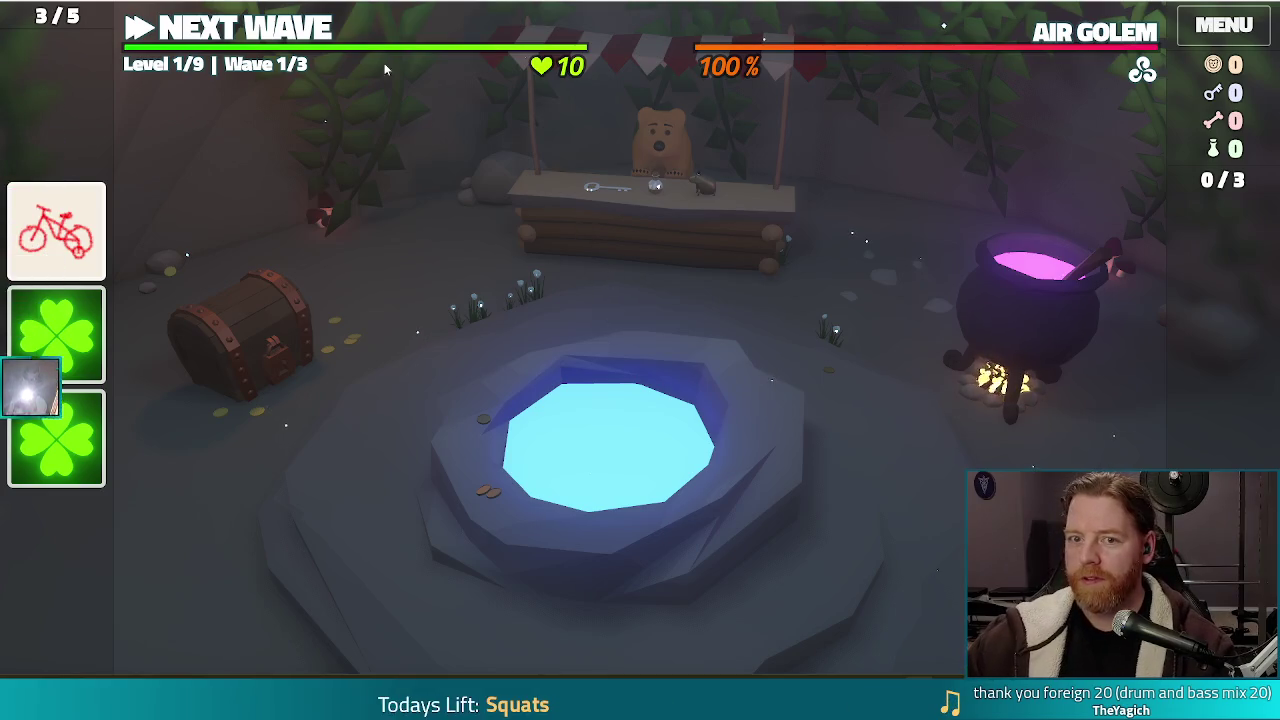
pyautogui.click(283, 30)
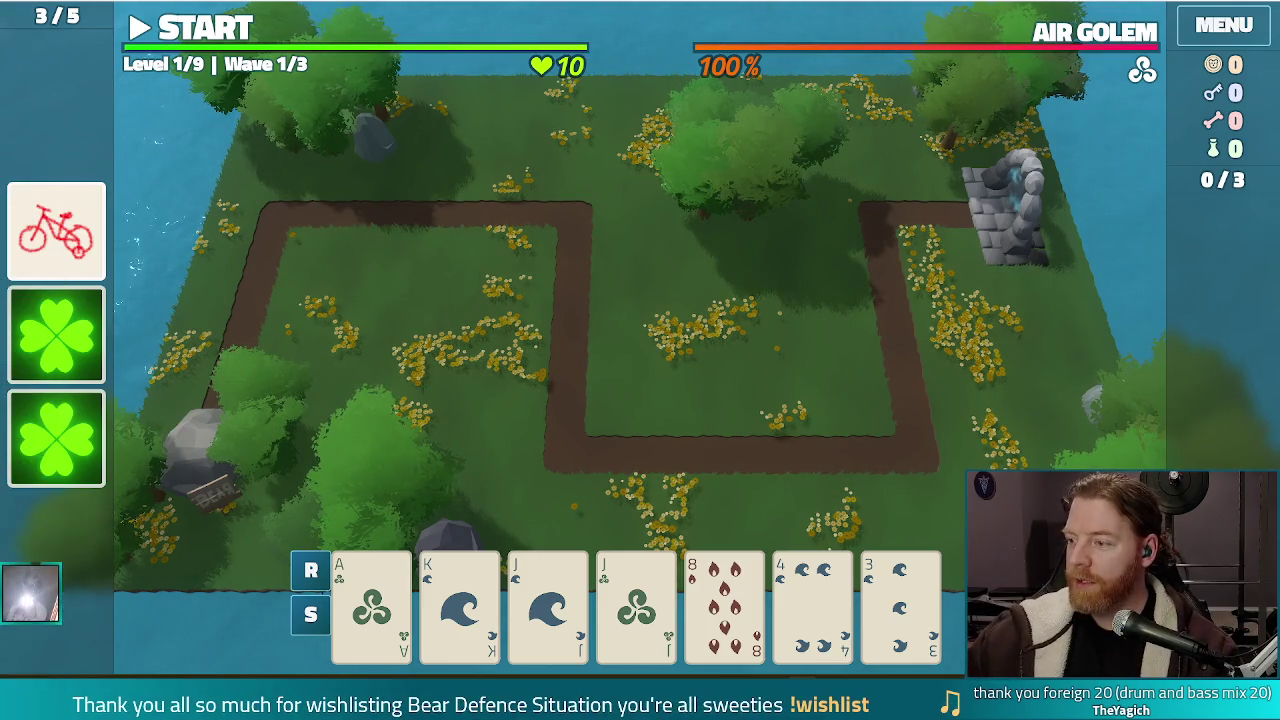
# Select the 8 of Fire and discard the selected cards for fresh ones.
pyautogui.click(724, 600)
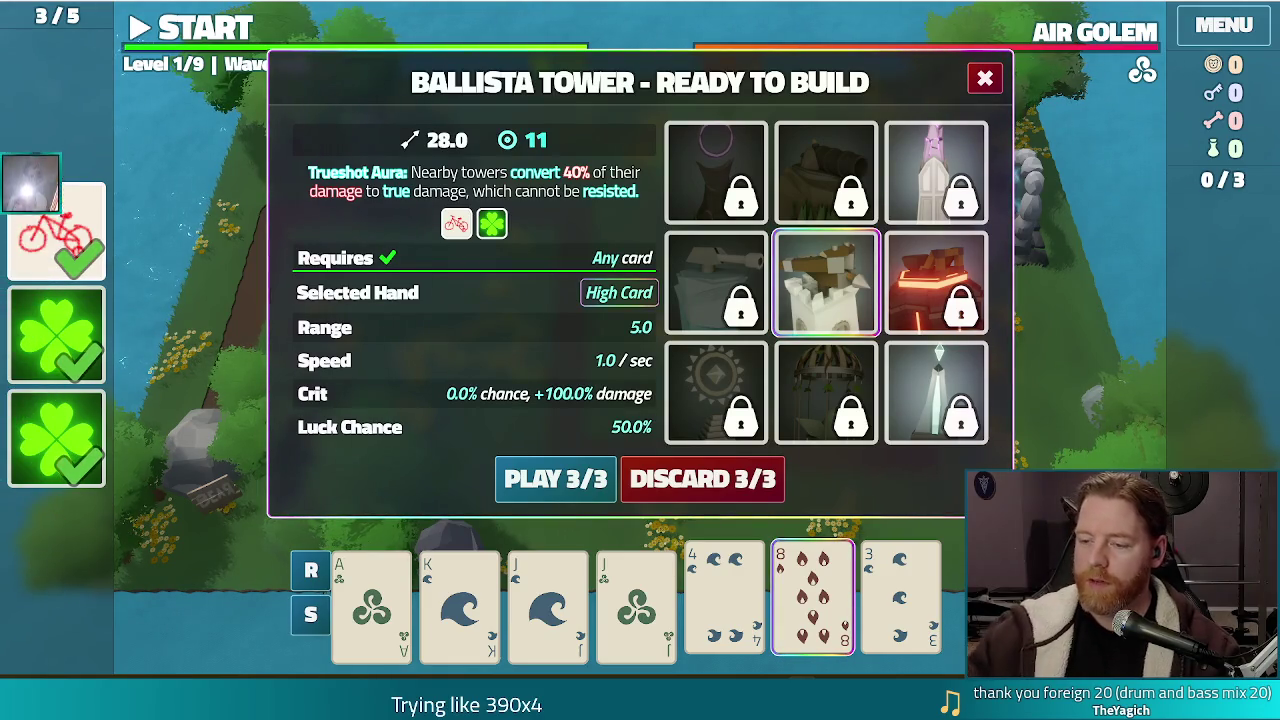
pyautogui.click(718, 478)
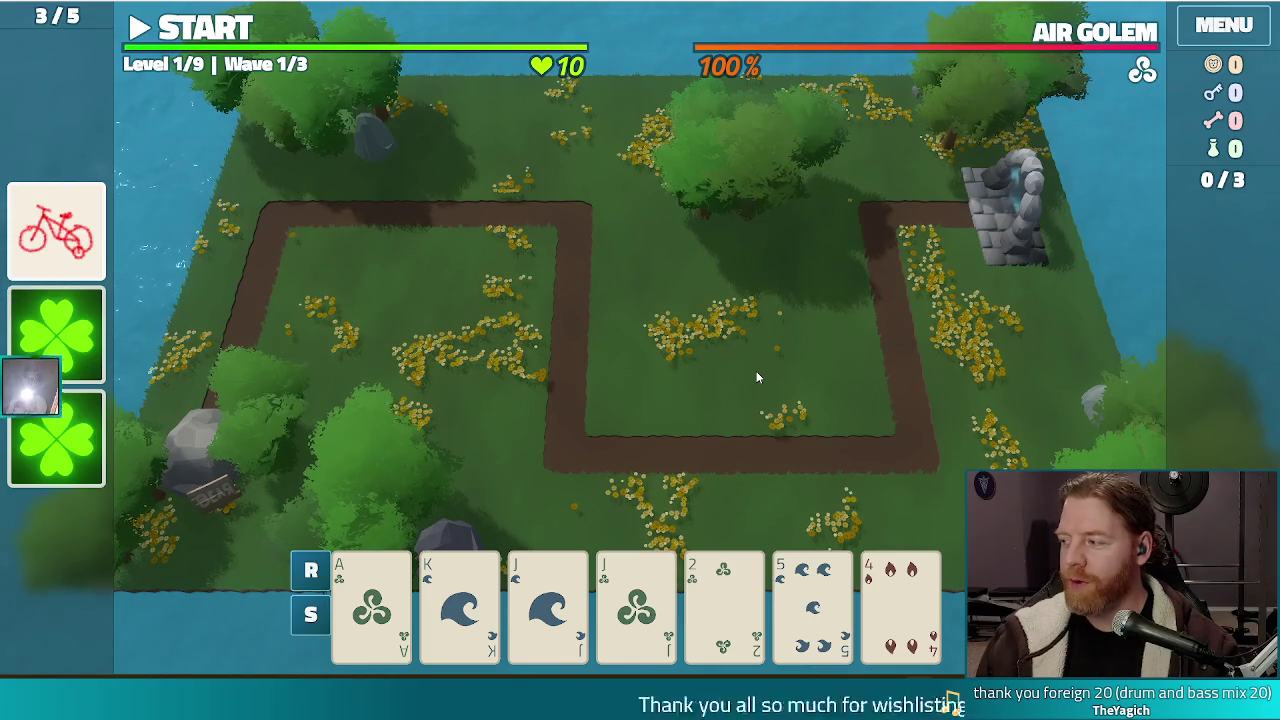
# Discard the 2, 5 and 4 cards for new draws.
pyautogui.press('XF86AudioLowerVolume')
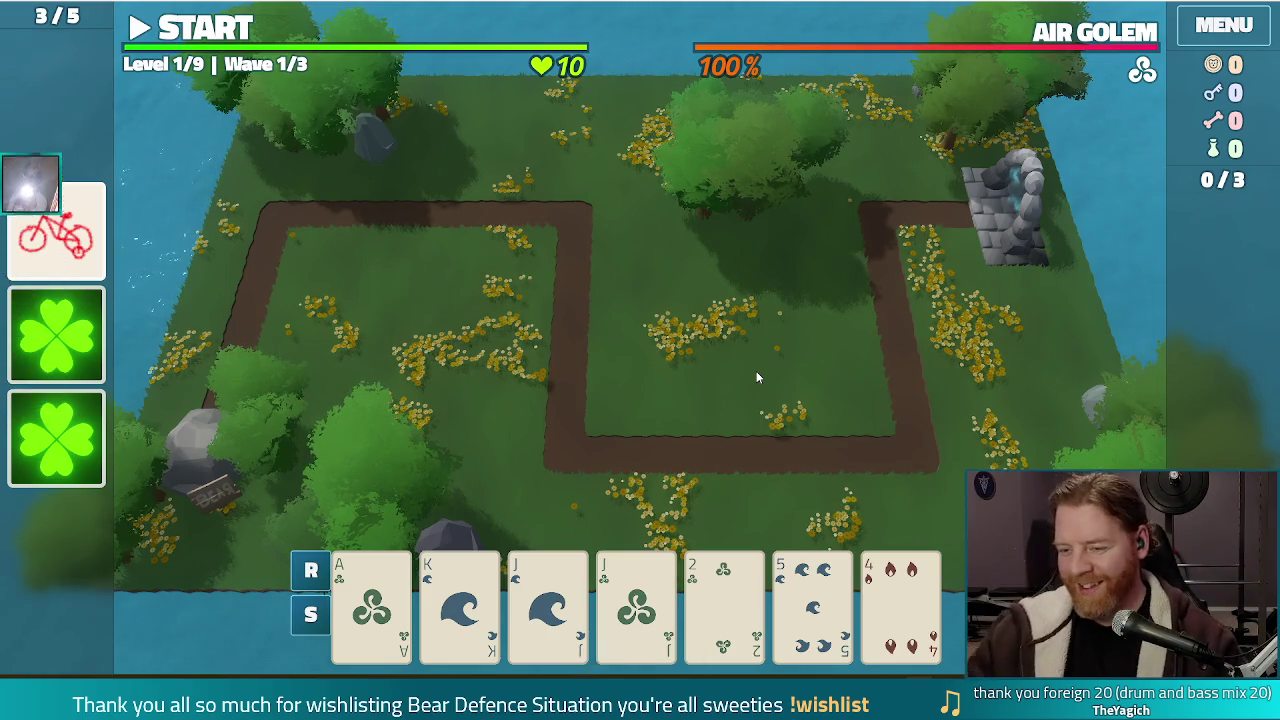
pyautogui.click(755, 618)
pyautogui.click(812, 610)
pyautogui.click(900, 610)
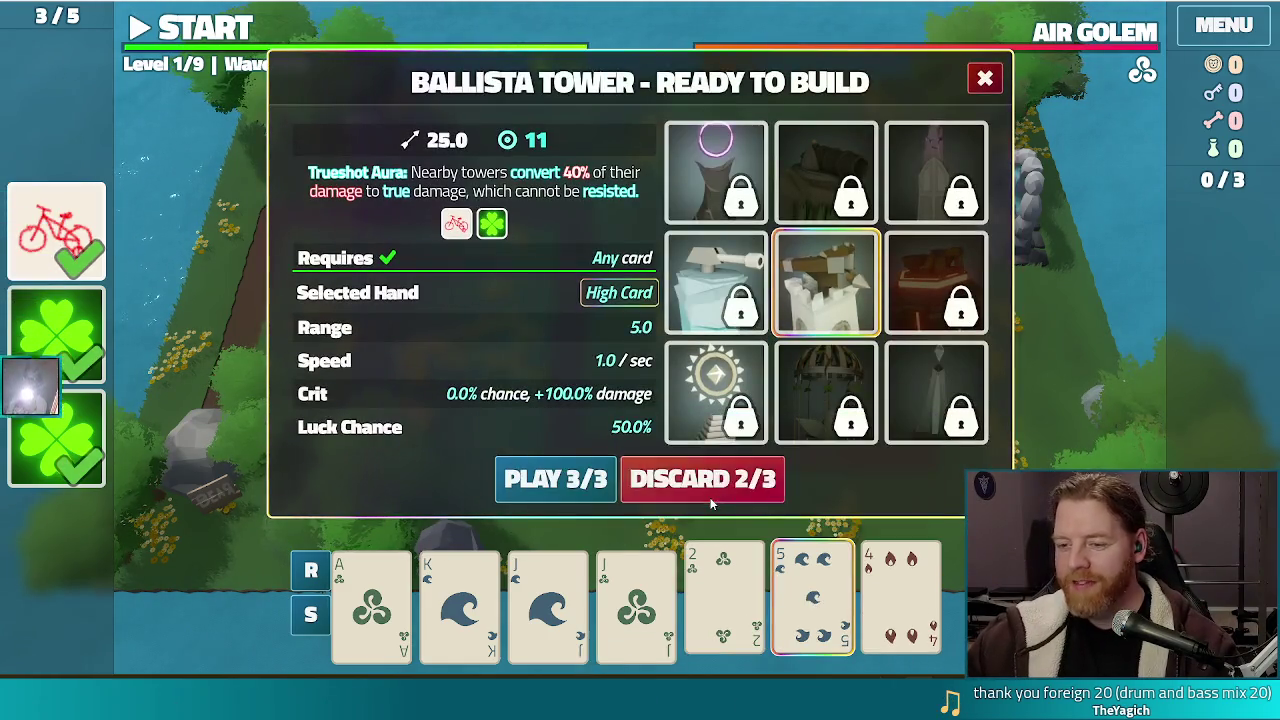
pyautogui.click(703, 477)
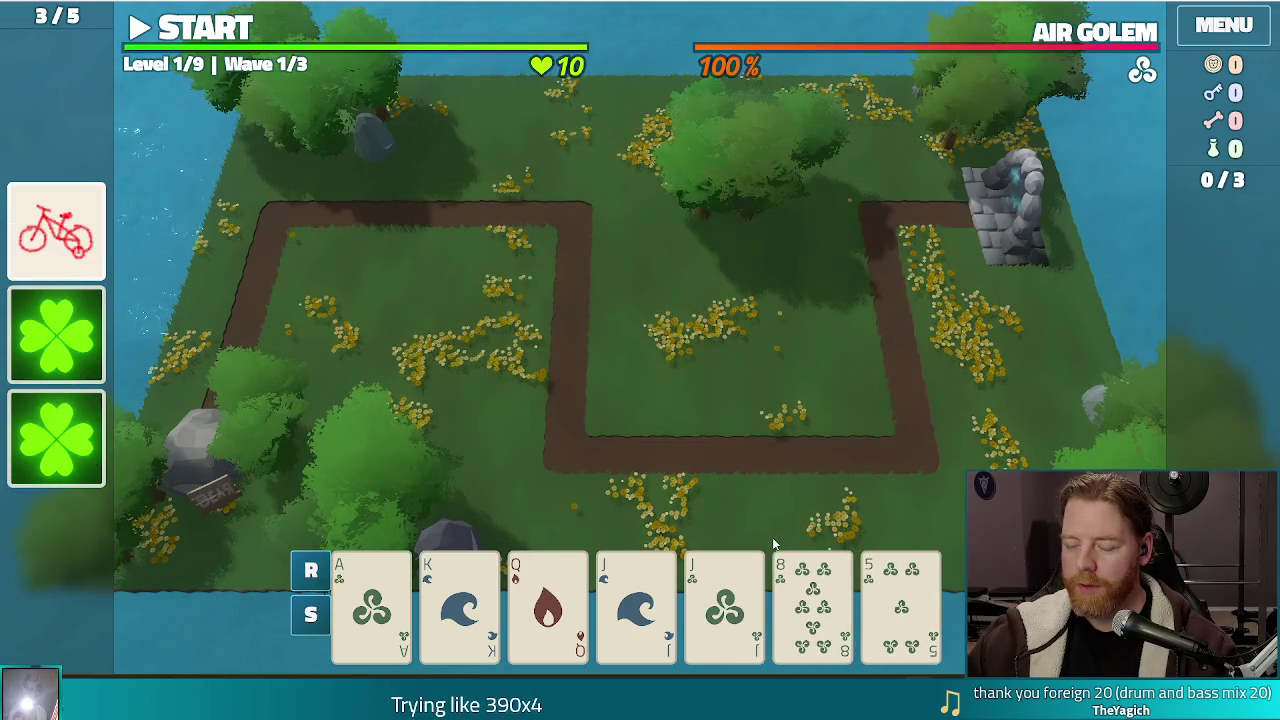
# Play both Jacks as a Pair to build a 50-damage Ballista tower.
pyautogui.click(815, 600)
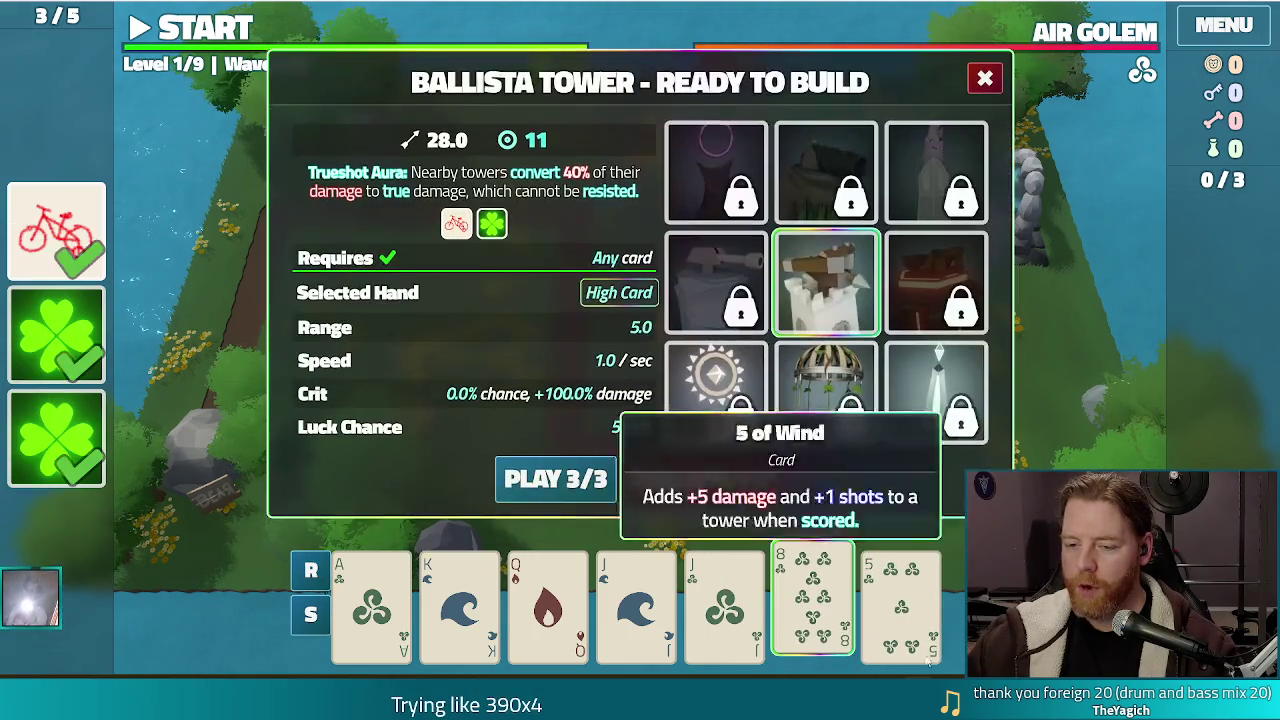
pyautogui.click(815, 600)
pyautogui.click(636, 600)
pyautogui.click(724, 600)
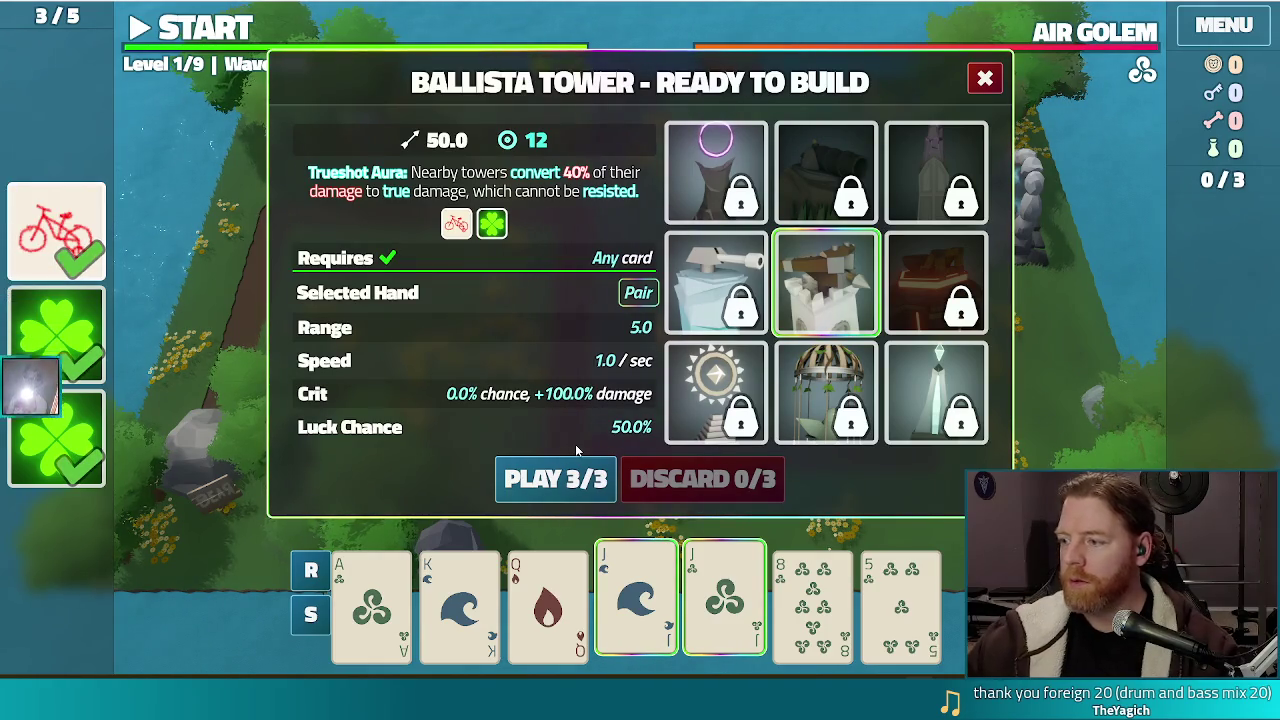
pyautogui.moveTo(659, 400)
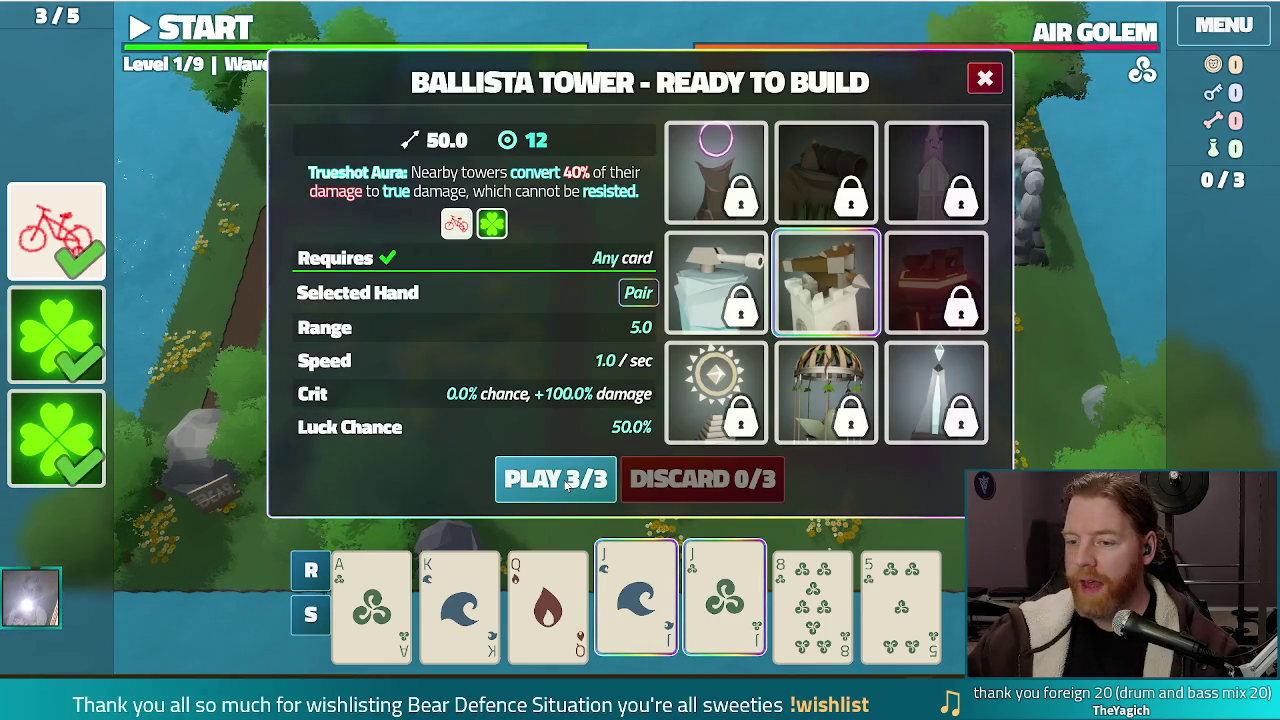
pyautogui.click(566, 484)
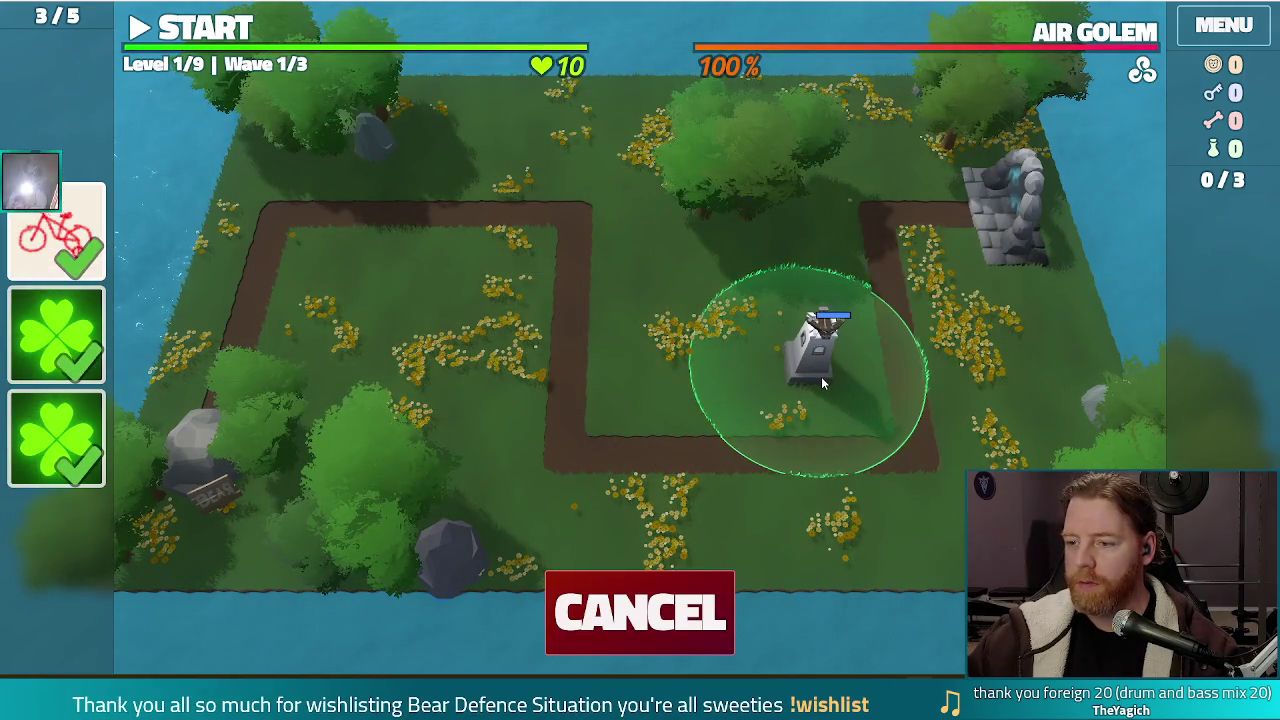
# Place the Ballista inside the path loop, then play a Wind Flush and place a second tower there.
pyautogui.click(821, 376)
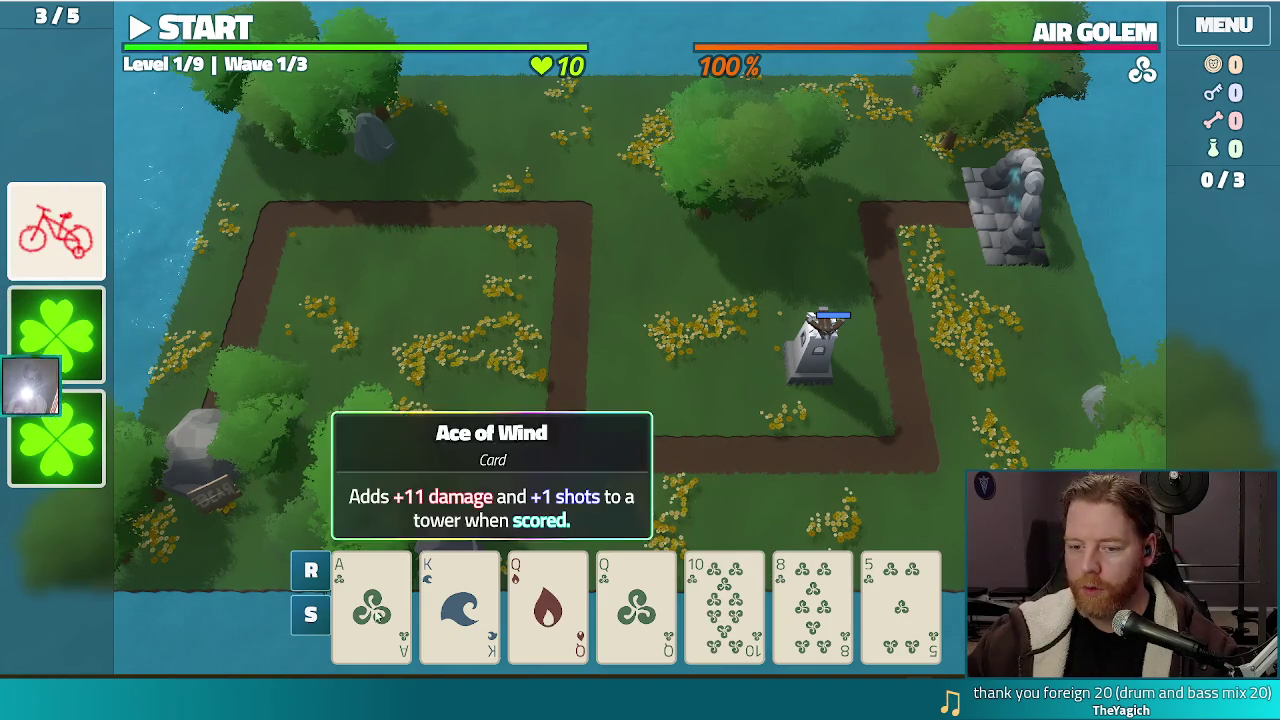
pyautogui.click(370, 610)
pyautogui.click(786, 608)
pyautogui.click(900, 600)
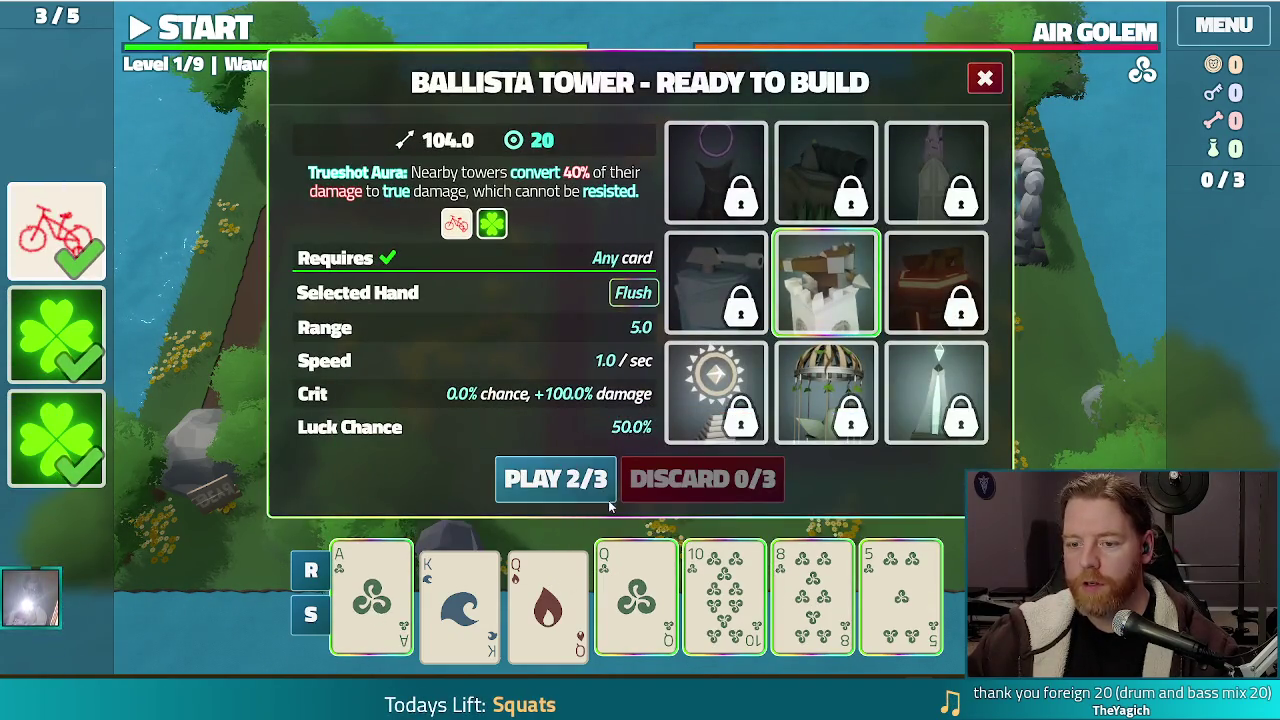
pyautogui.click(557, 477)
pyautogui.click(685, 355)
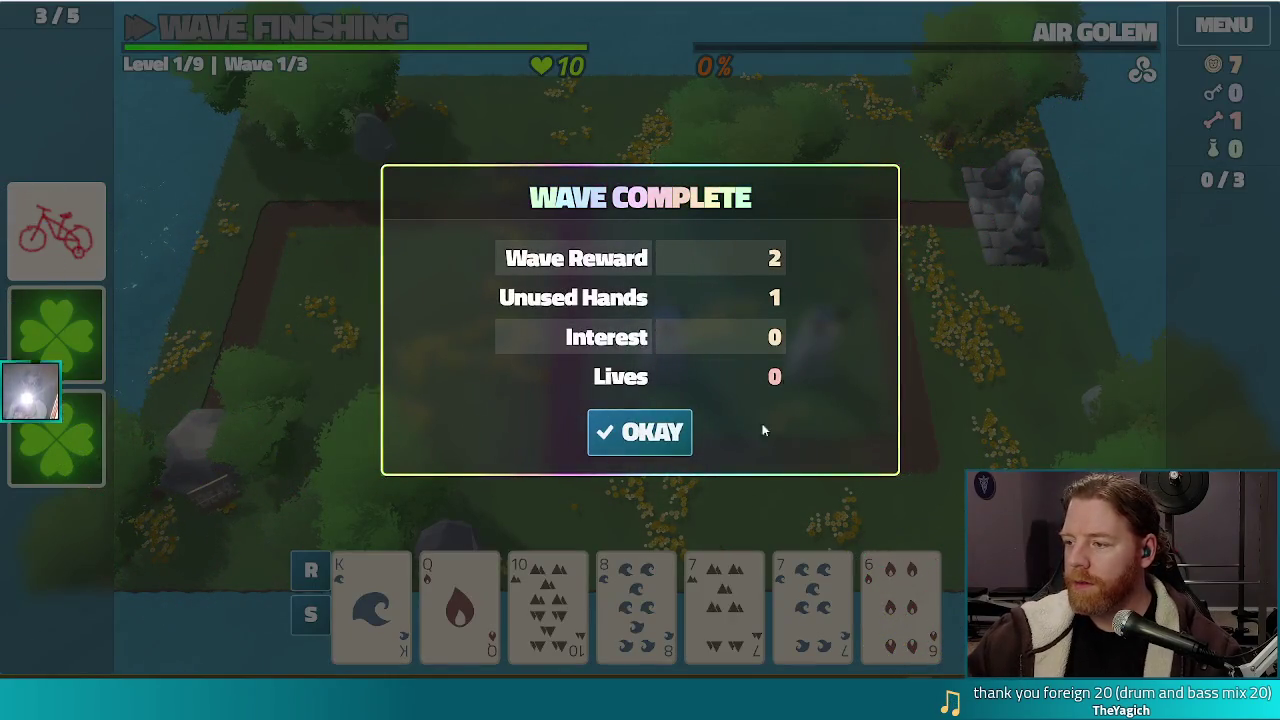
# Dismiss the wave 1 results and start wave 2.
pyautogui.click(645, 435)
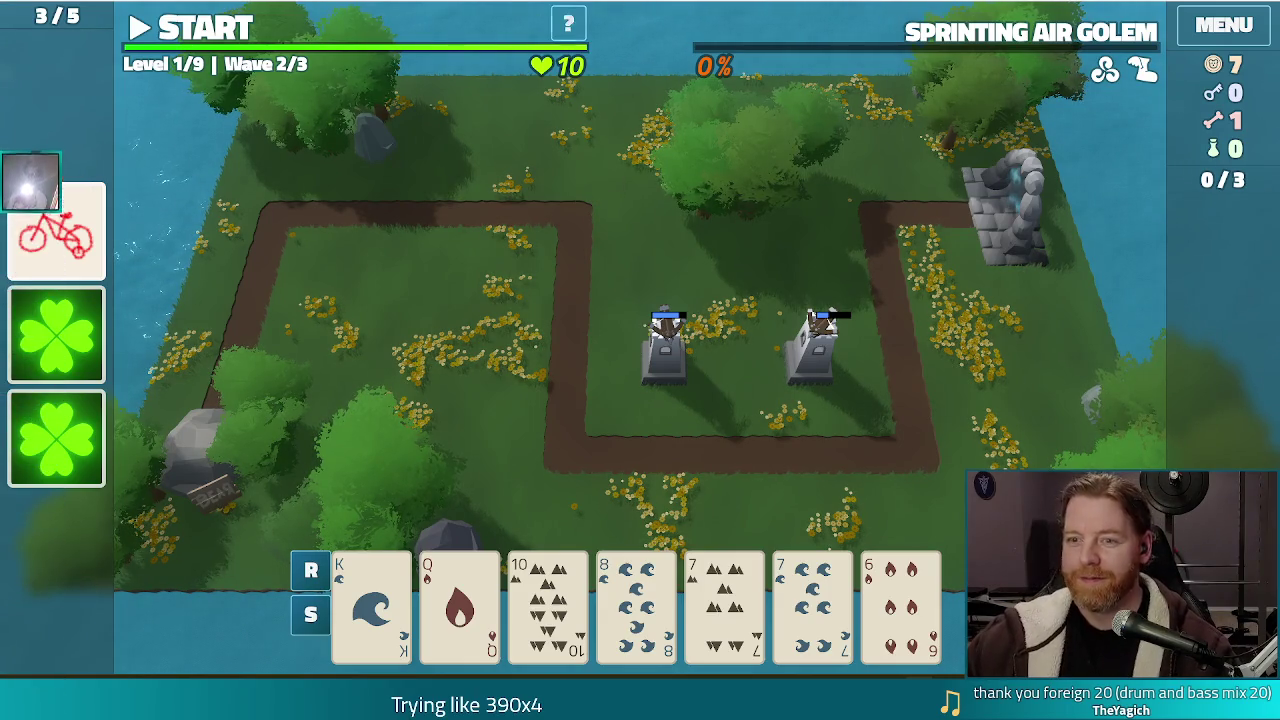
pyautogui.press('space')
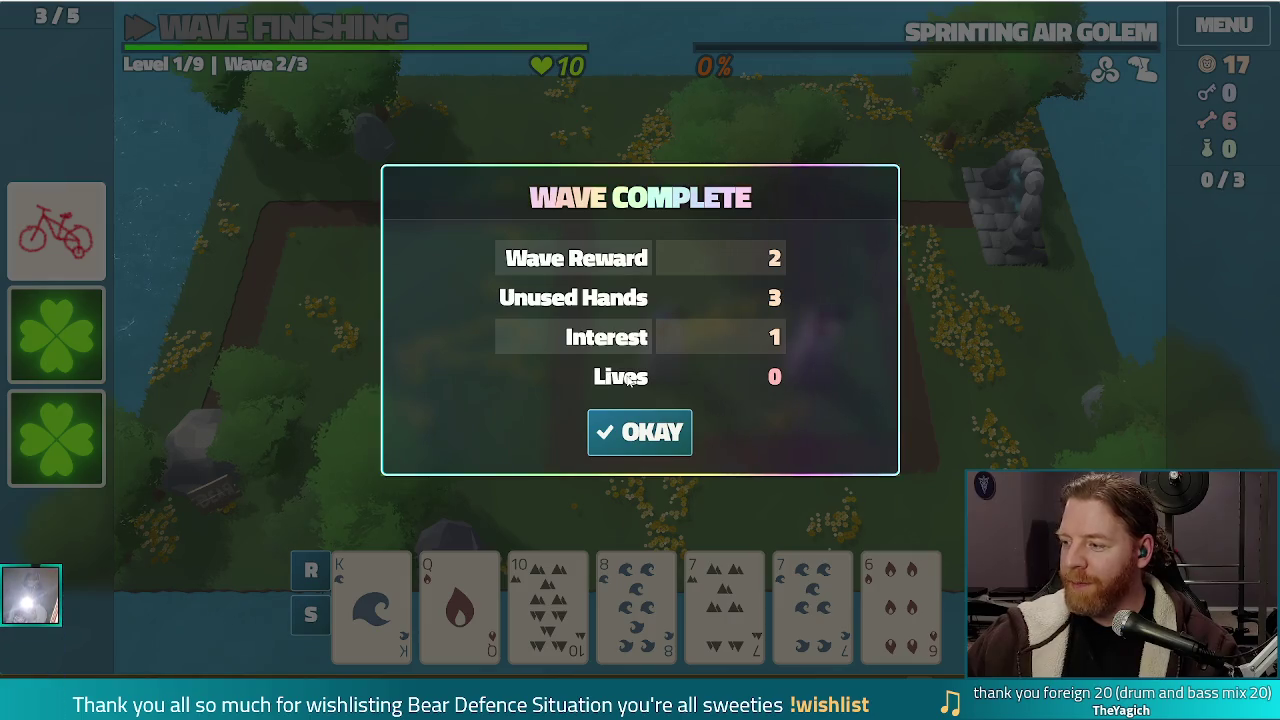
# Close the wave 2 Wave Complete dialog with gold at 17.
pyautogui.click(640, 432)
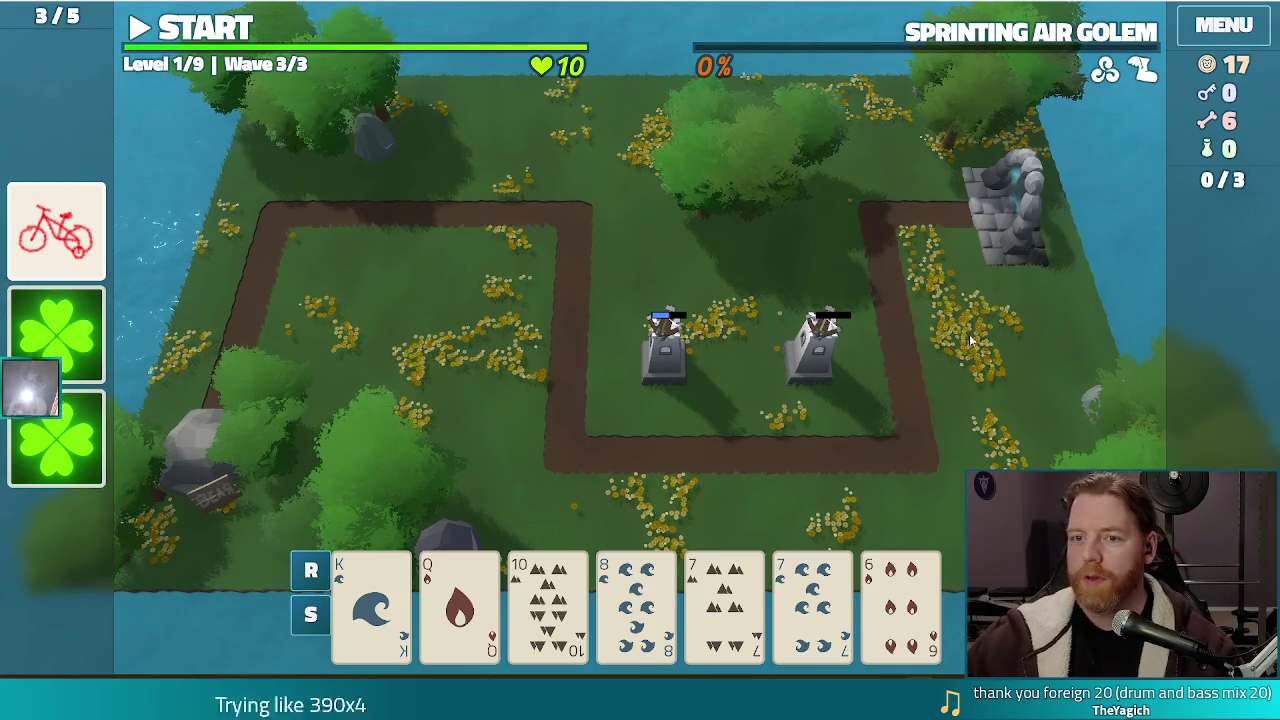
# Switch the game from fullscreen to a window with F11.
pyautogui.press('F11')
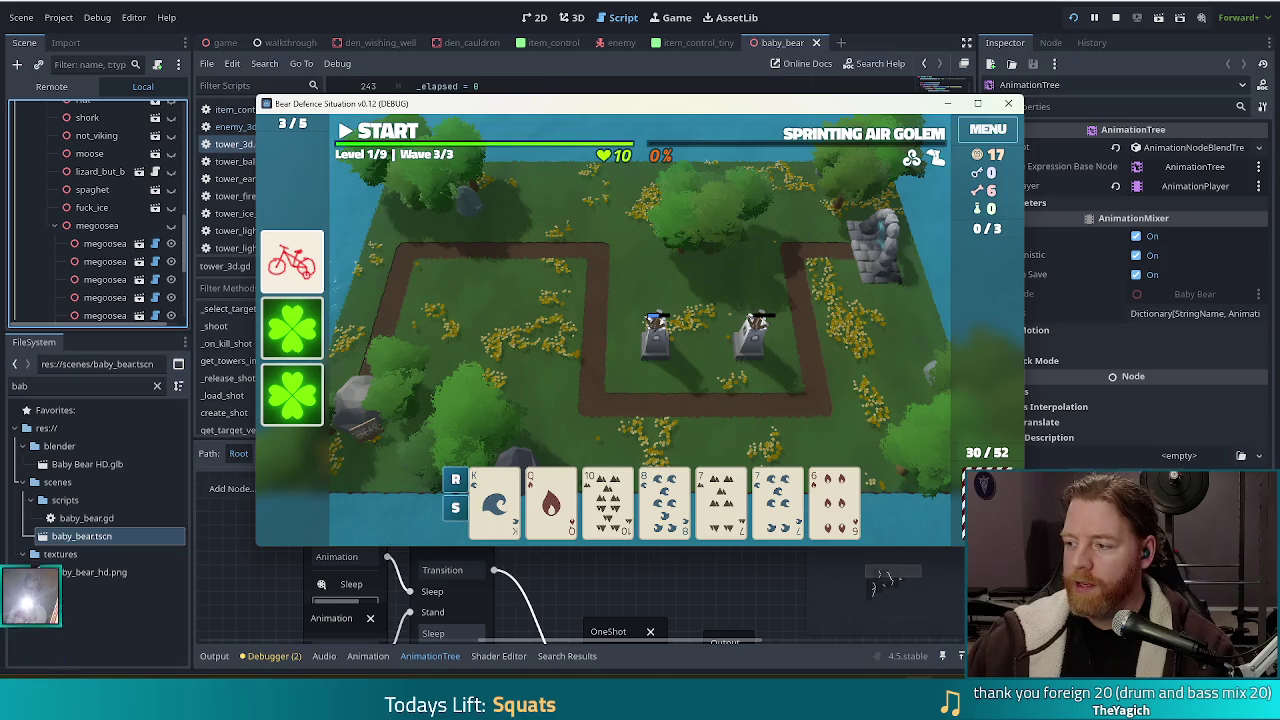
# Close the game, view the luck-chance check on line 248, and launch a second Godot instance.
pyautogui.click(1115, 17)
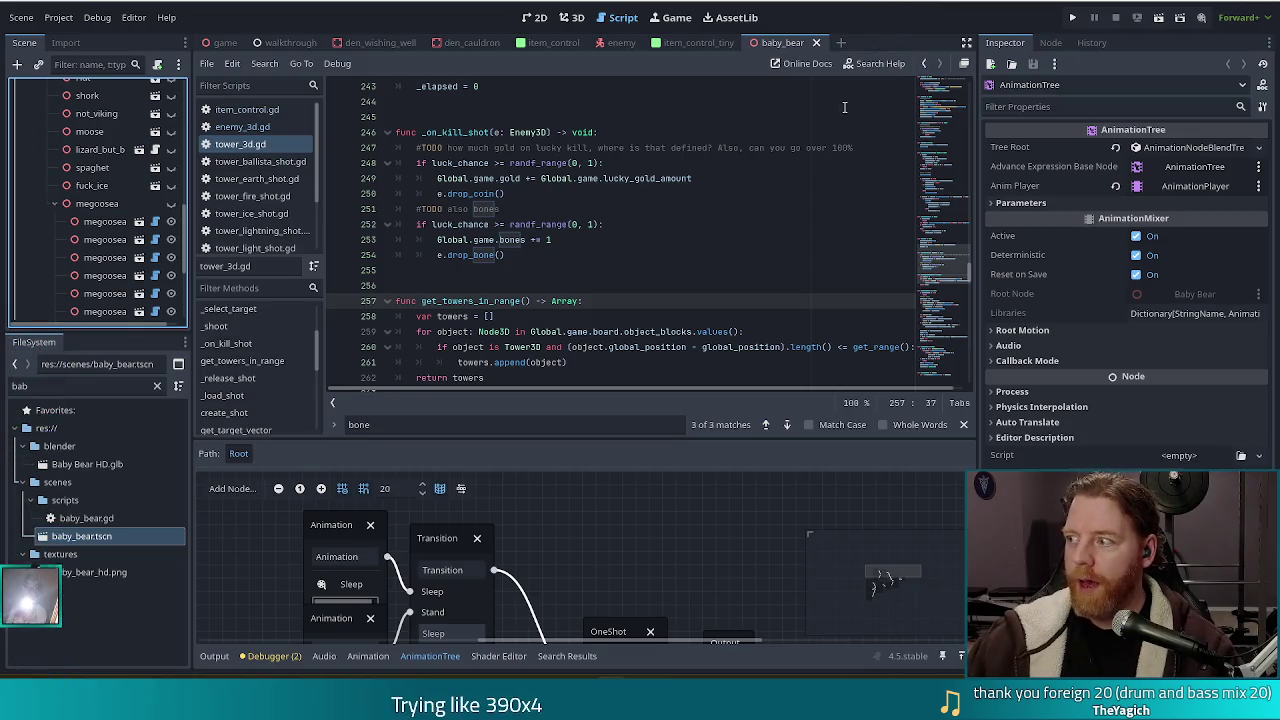
pyautogui.click(580, 163)
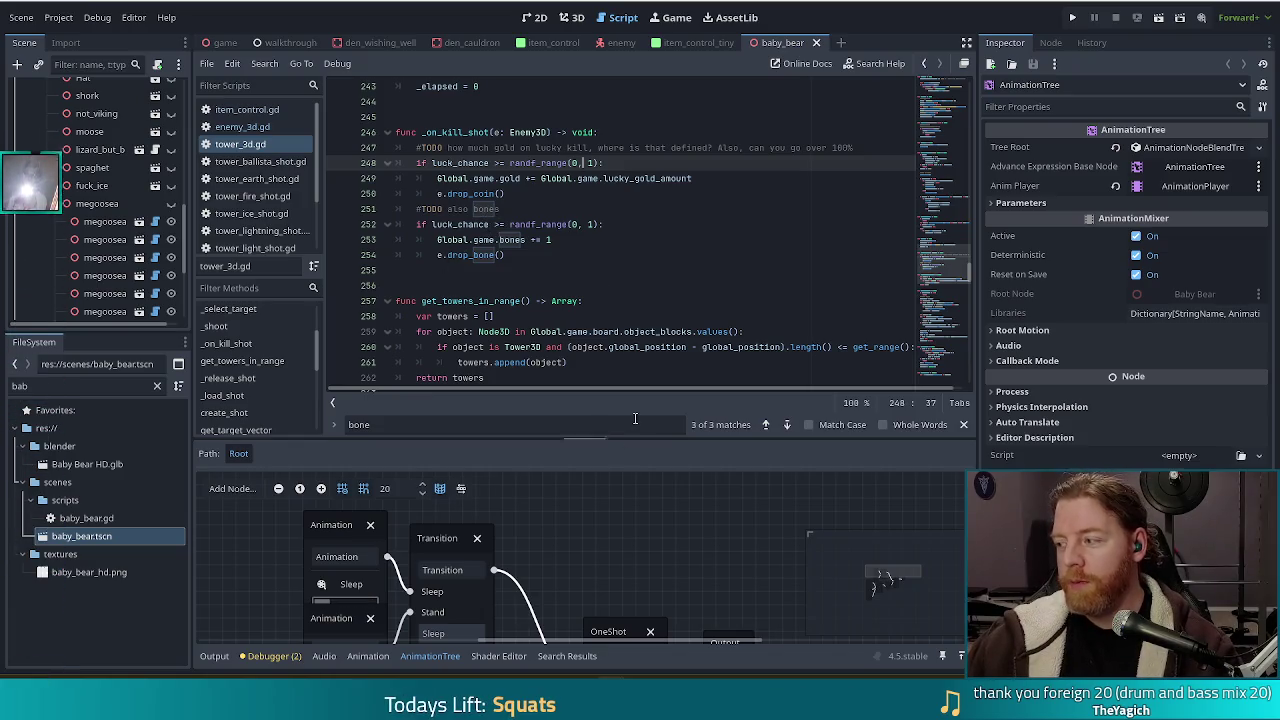
pyautogui.rightClick(580, 700)
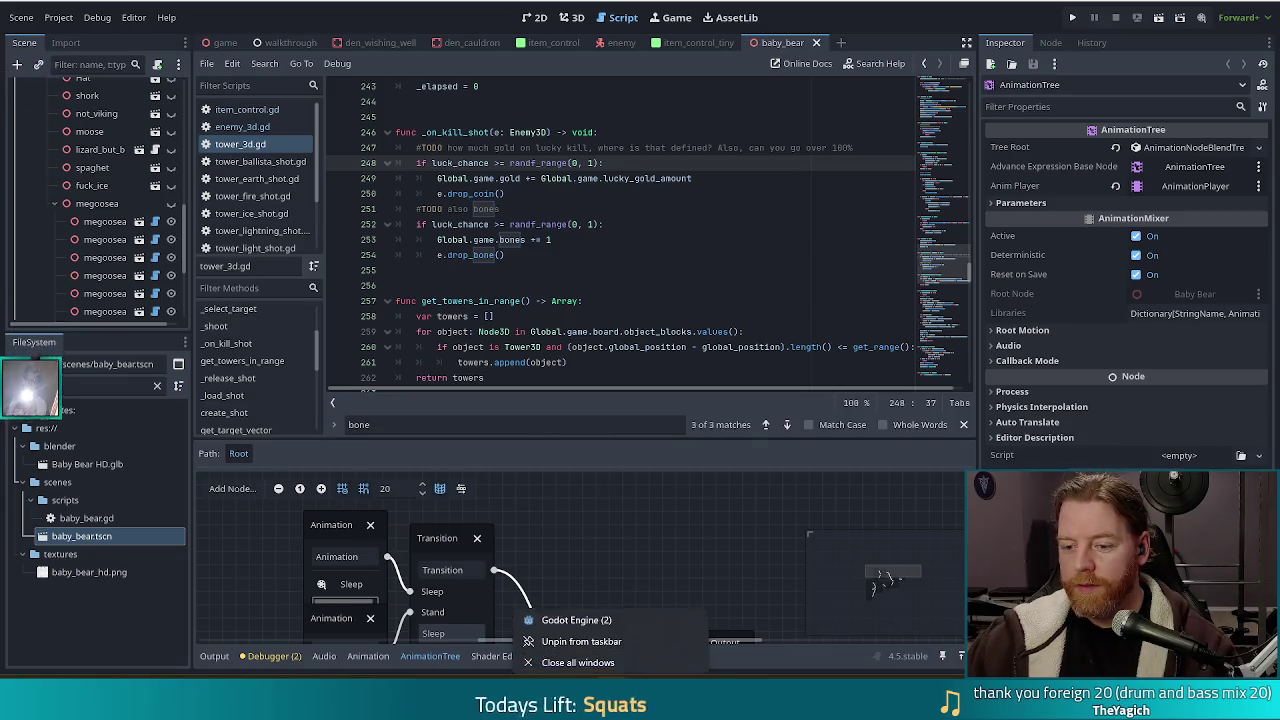
pyautogui.click(799, 163)
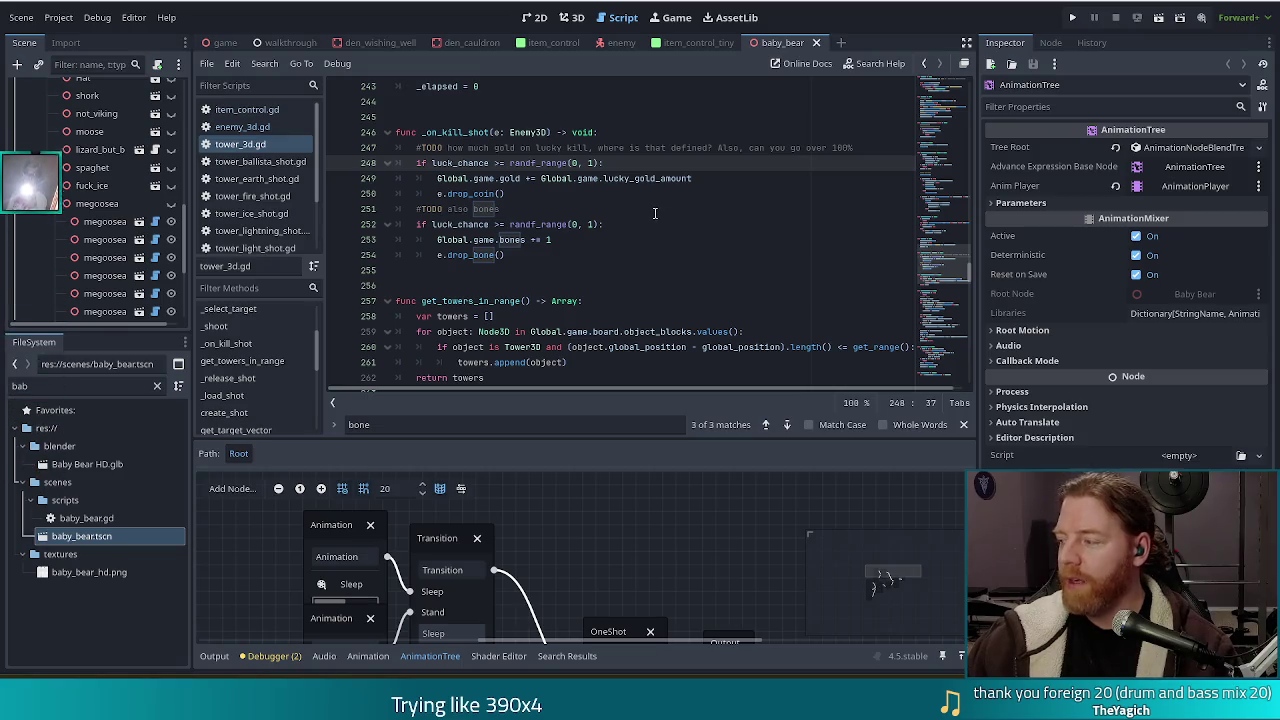
pyautogui.press('F5')
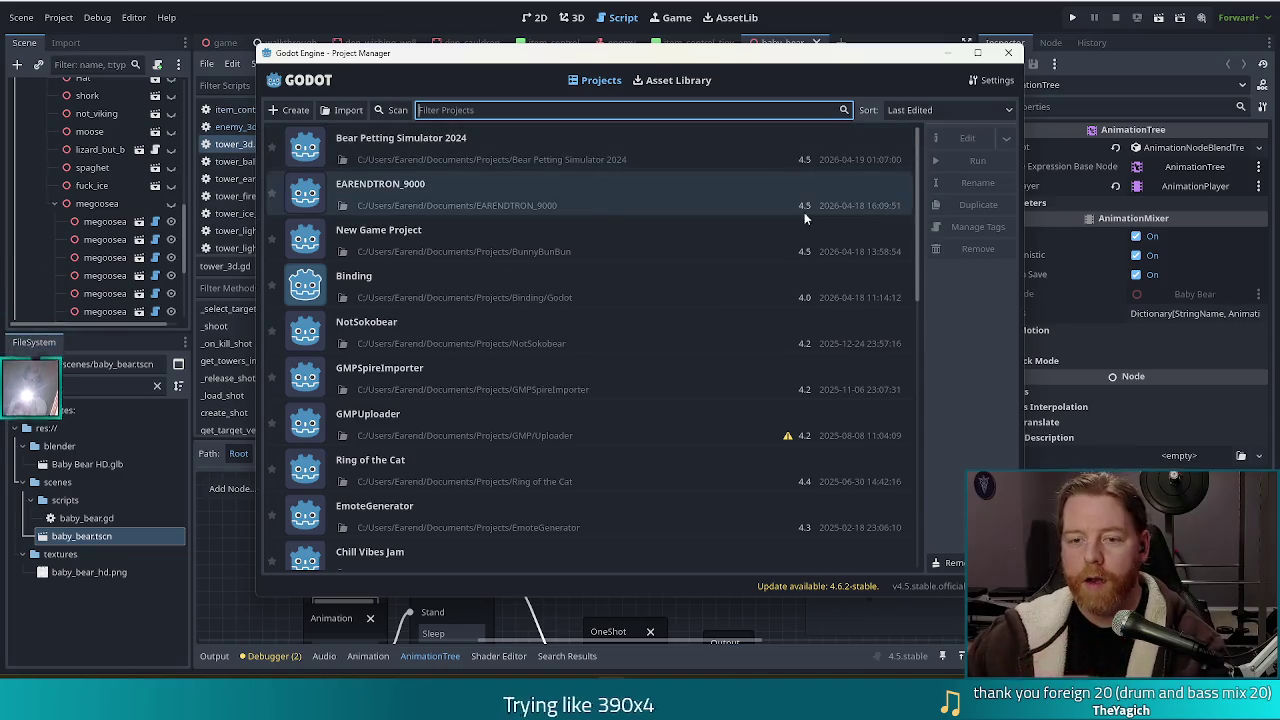
# Open New Game Project from the Project Manager in the second window.
pyautogui.doubleClick(443, 246)
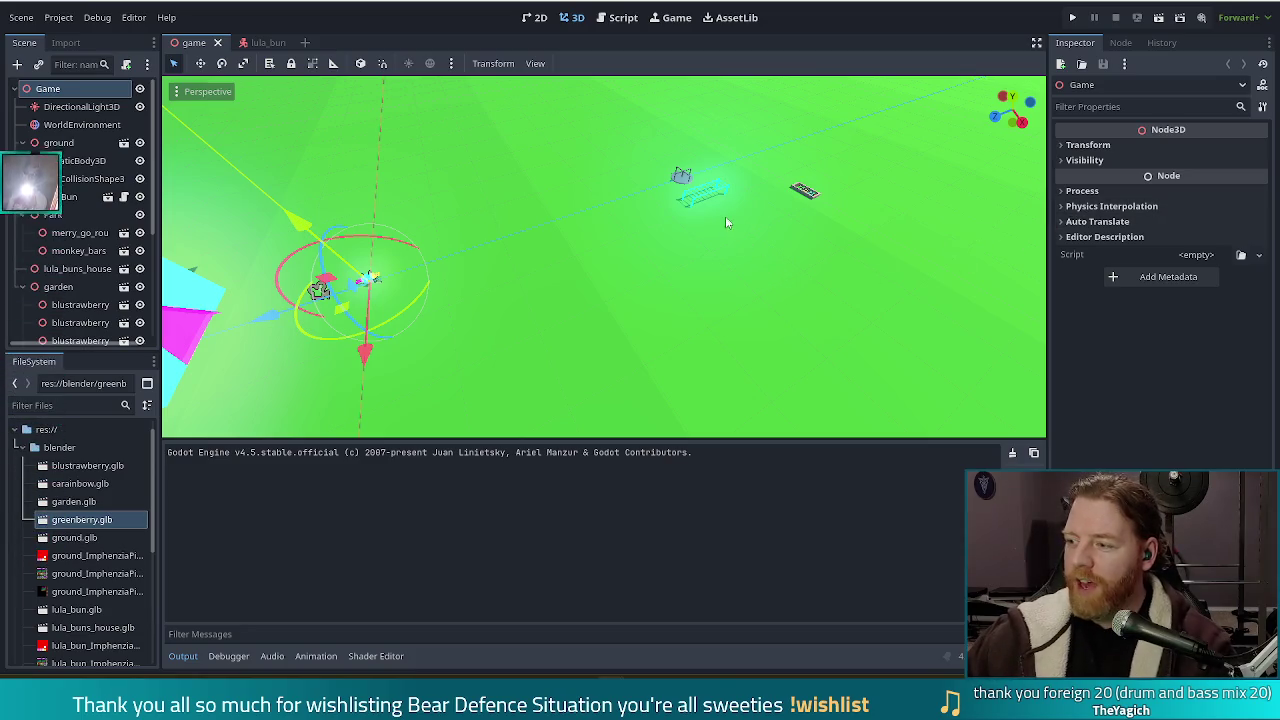
# Run the New Game Project with F5 and maximize the game window.
pyautogui.press('F5')
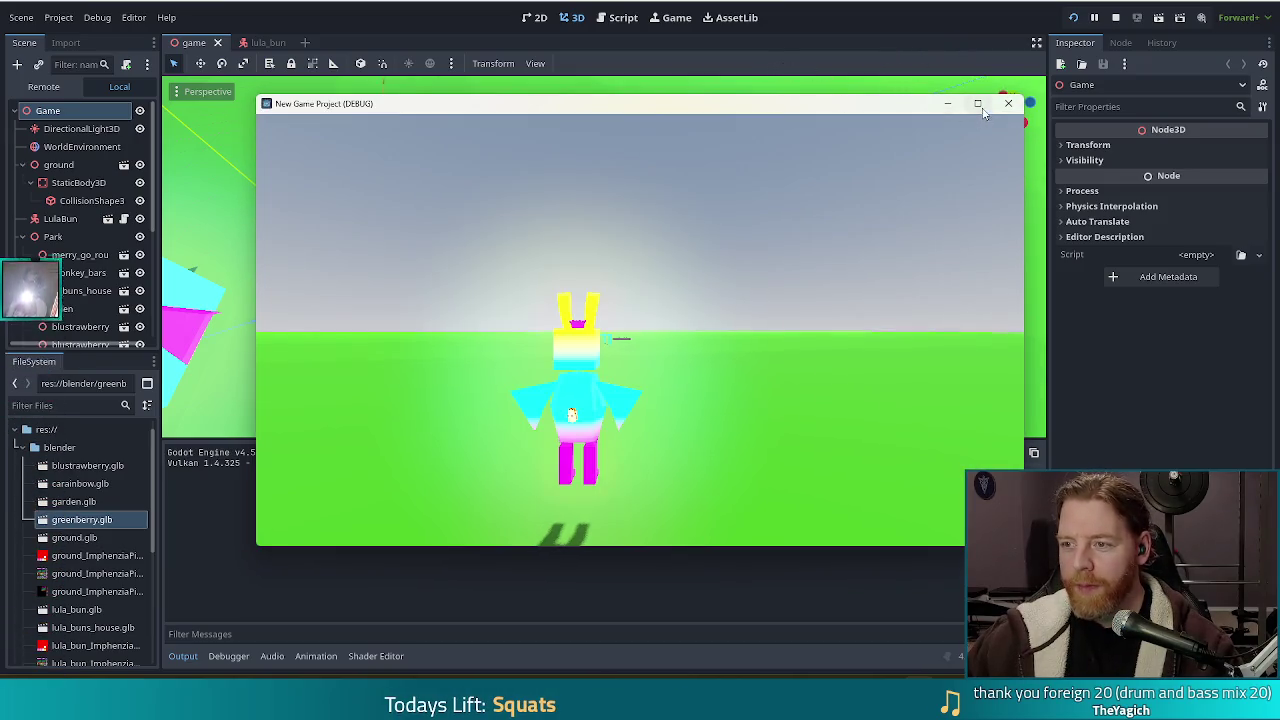
pyautogui.click(977, 103)
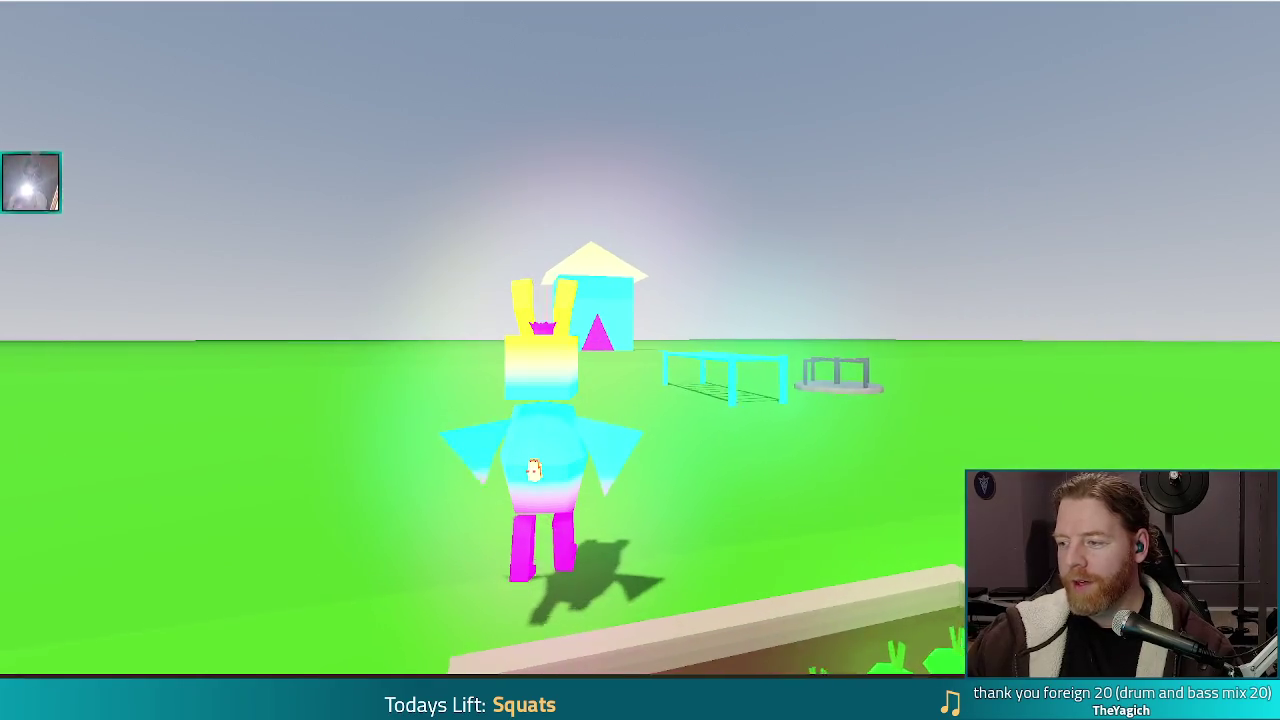
# Walk the bunny toward the monkey bars, swinging the camera left and right, then stop the game with F8.
pyautogui.press('w')
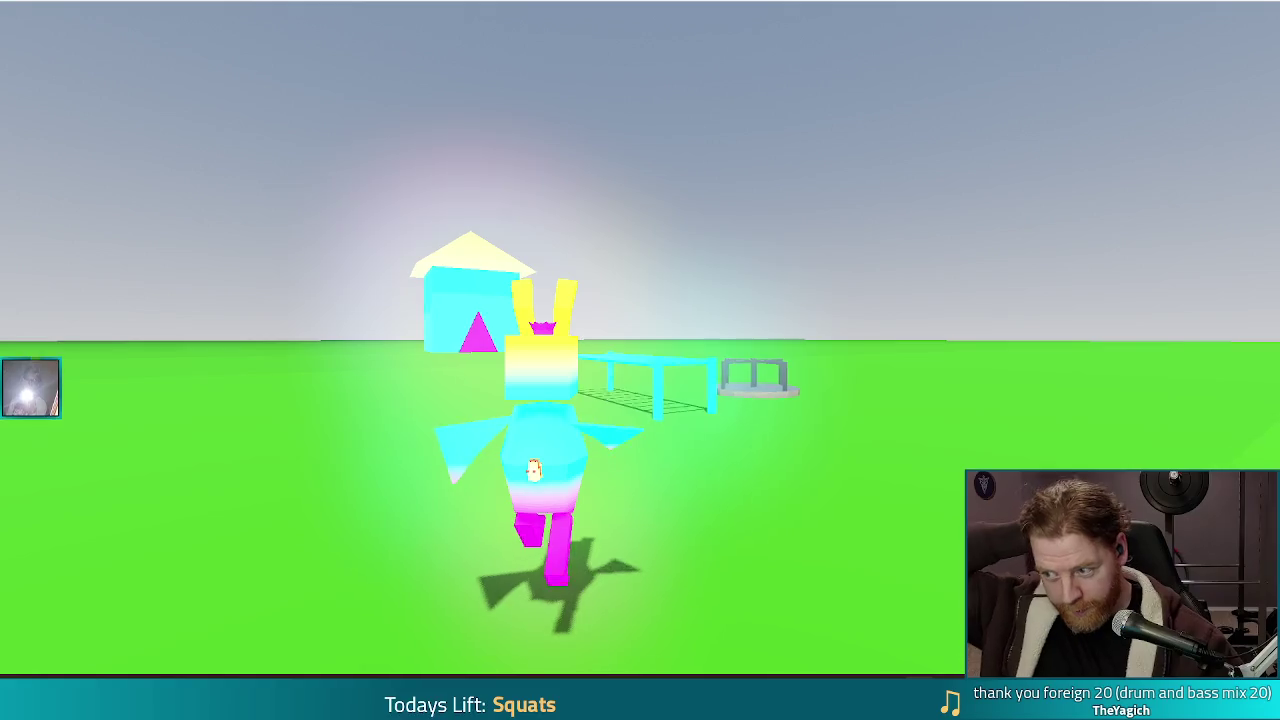
pyautogui.press('a')
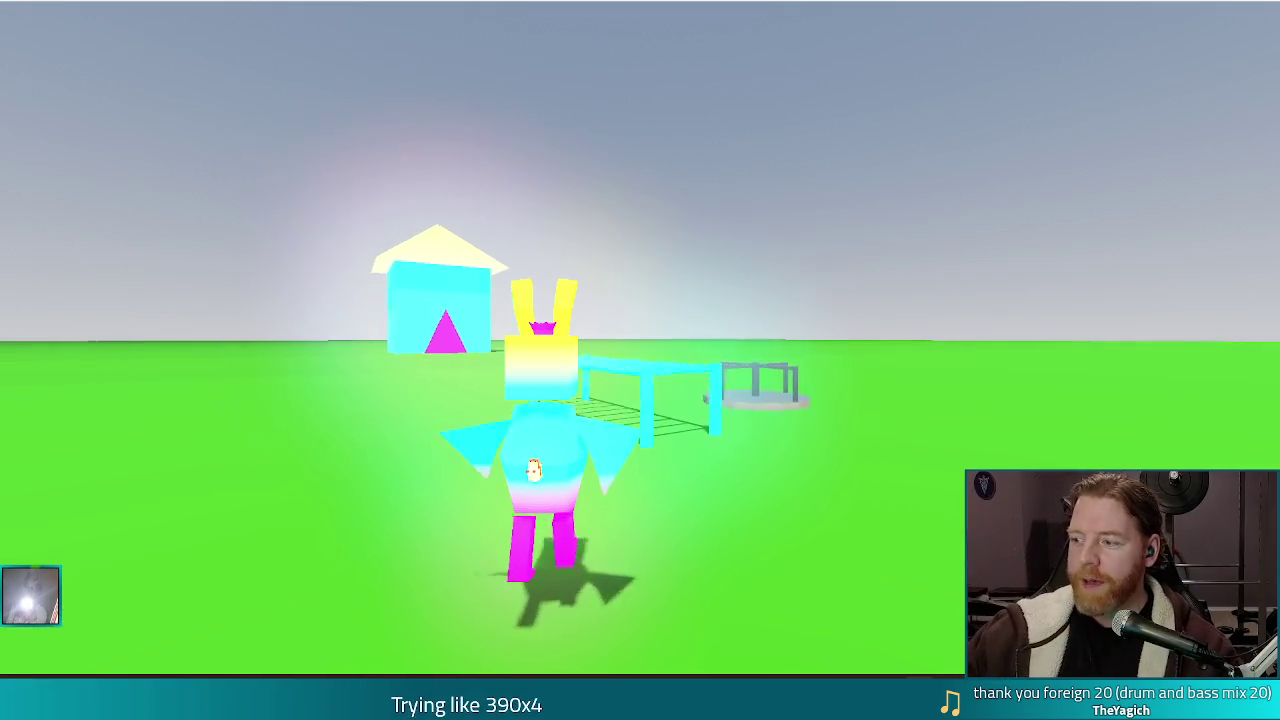
pyautogui.press('w')
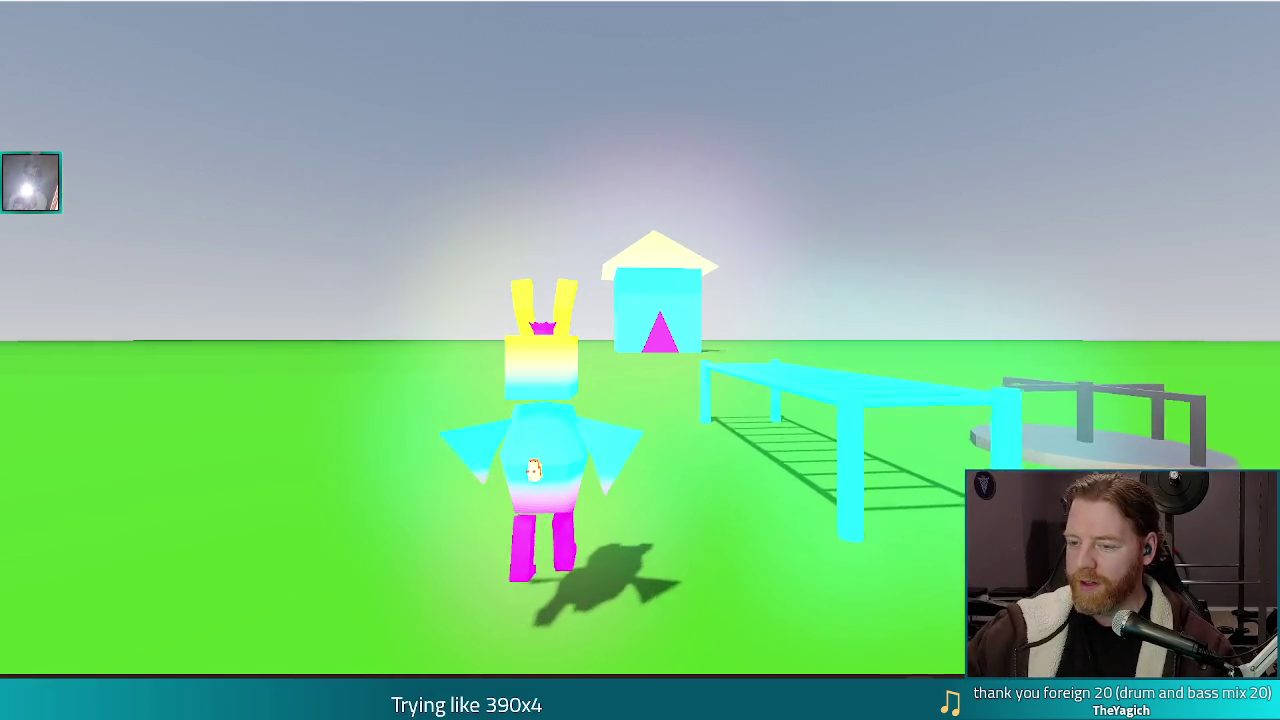
pyautogui.press('w')
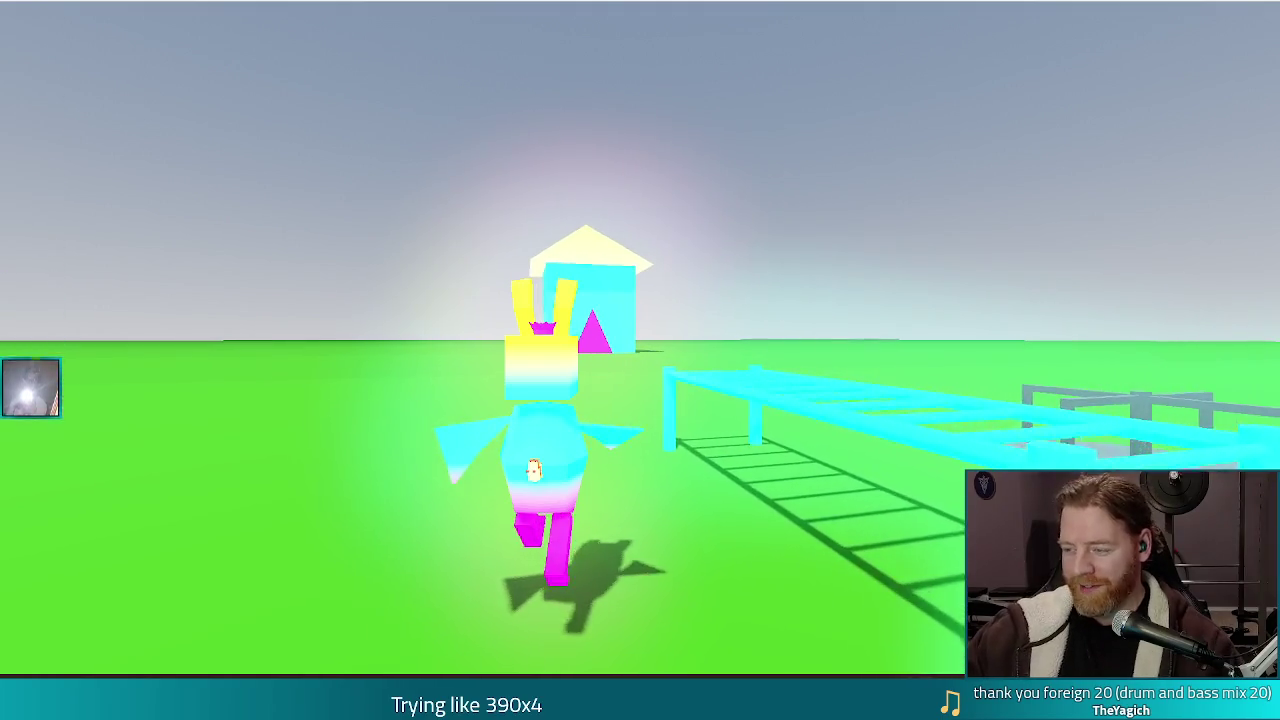
pyautogui.press('w')
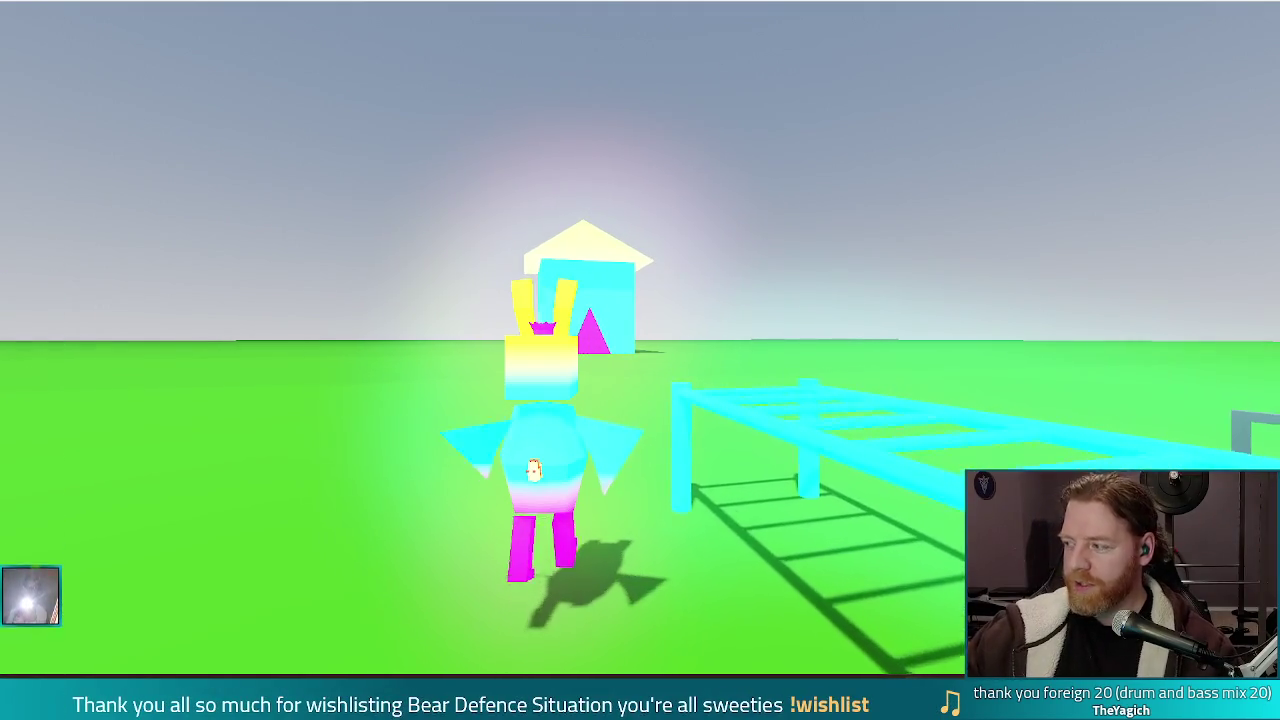
pyautogui.press('d')
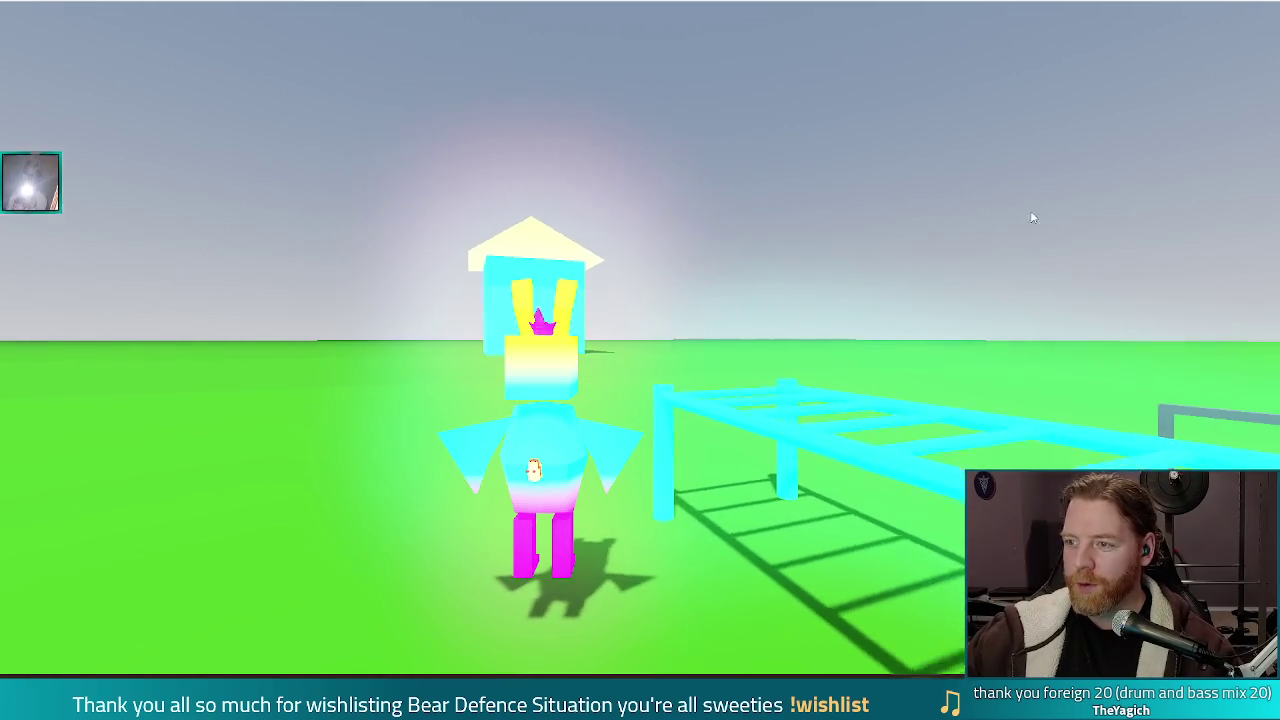
pyautogui.press('F8')
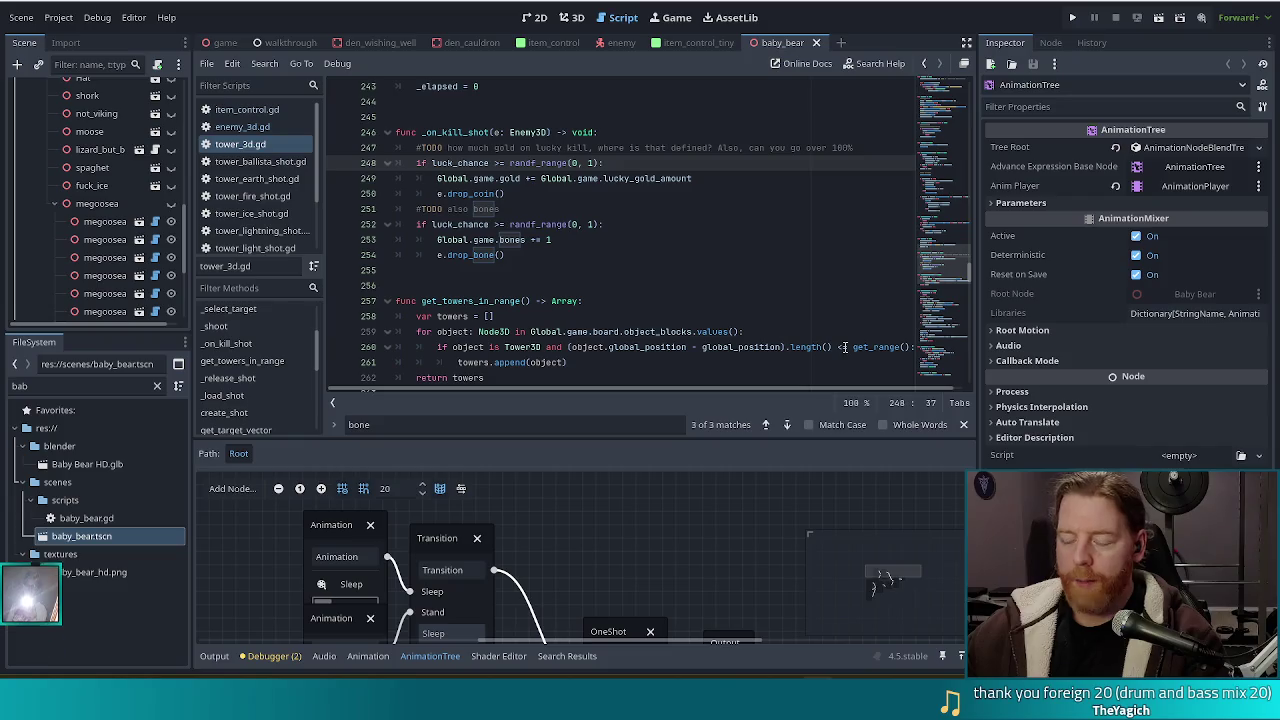
# Close the bone search, step through tower_3d.gd's kill-shot lines 255–260, and save.
pyautogui.click(963, 424)
pyautogui.click(640, 305)
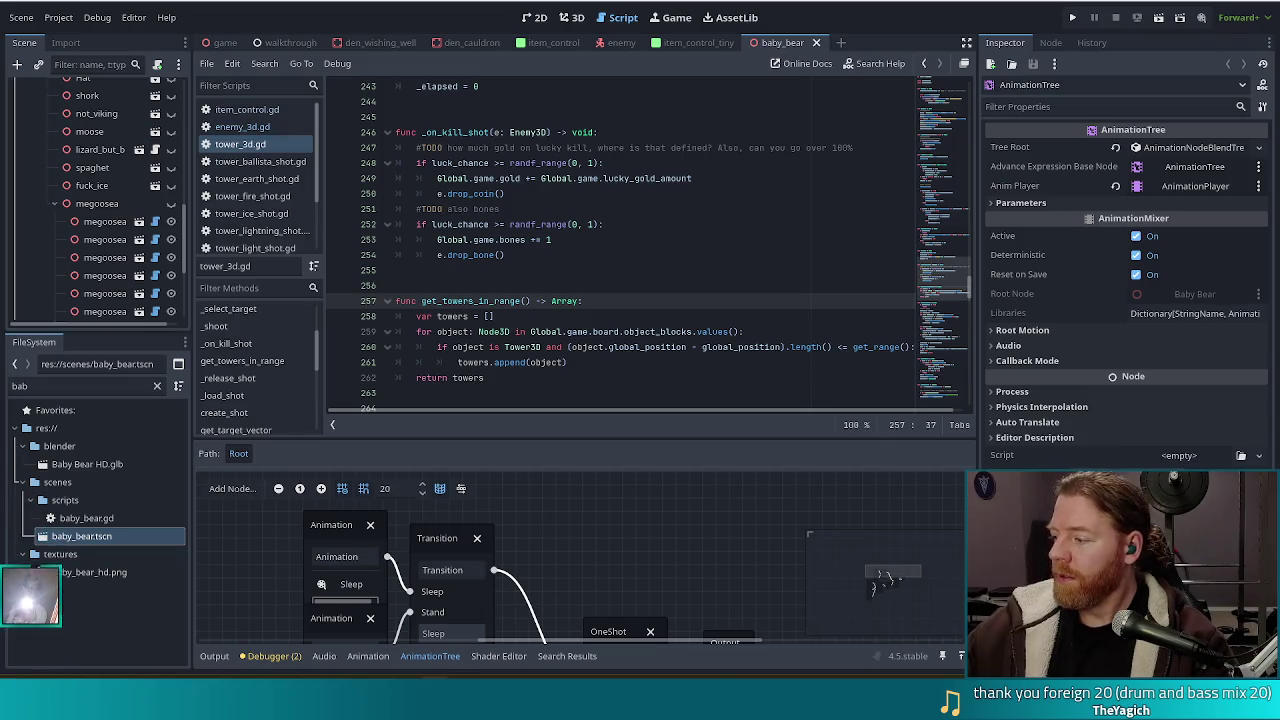
pyautogui.click(561, 331)
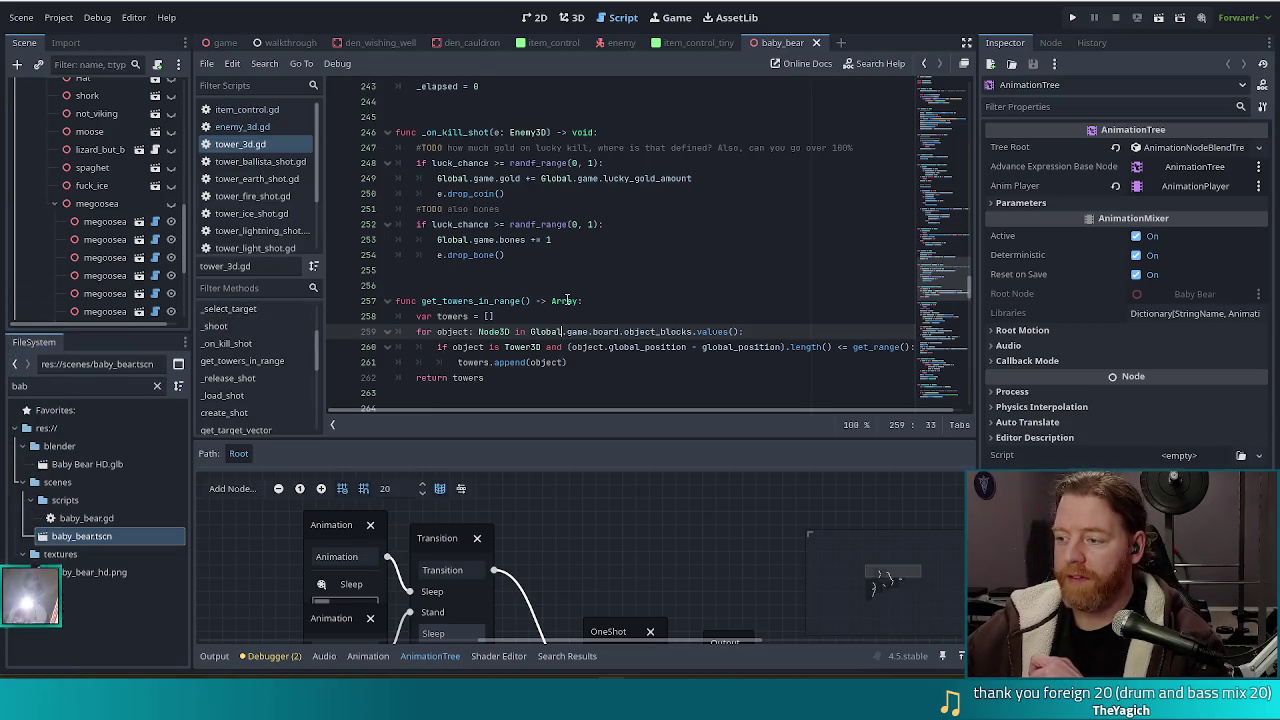
pyautogui.moveTo(568, 300)
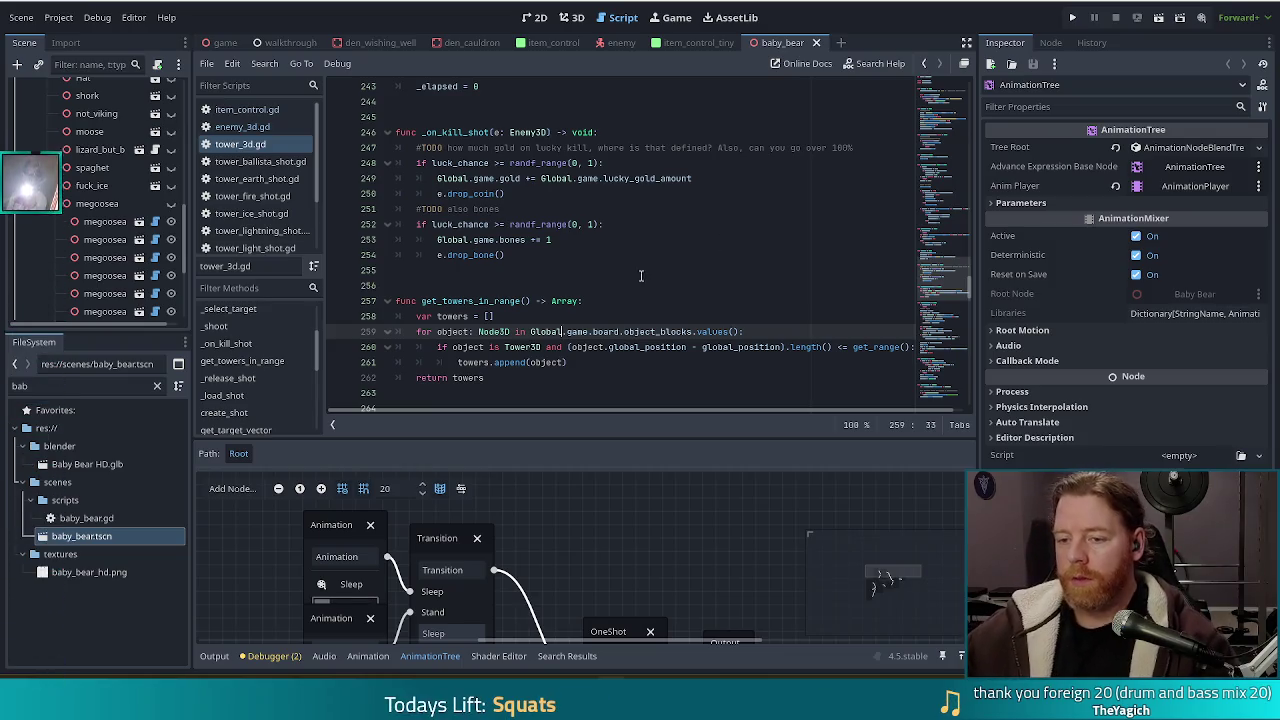
pyautogui.click(586, 347)
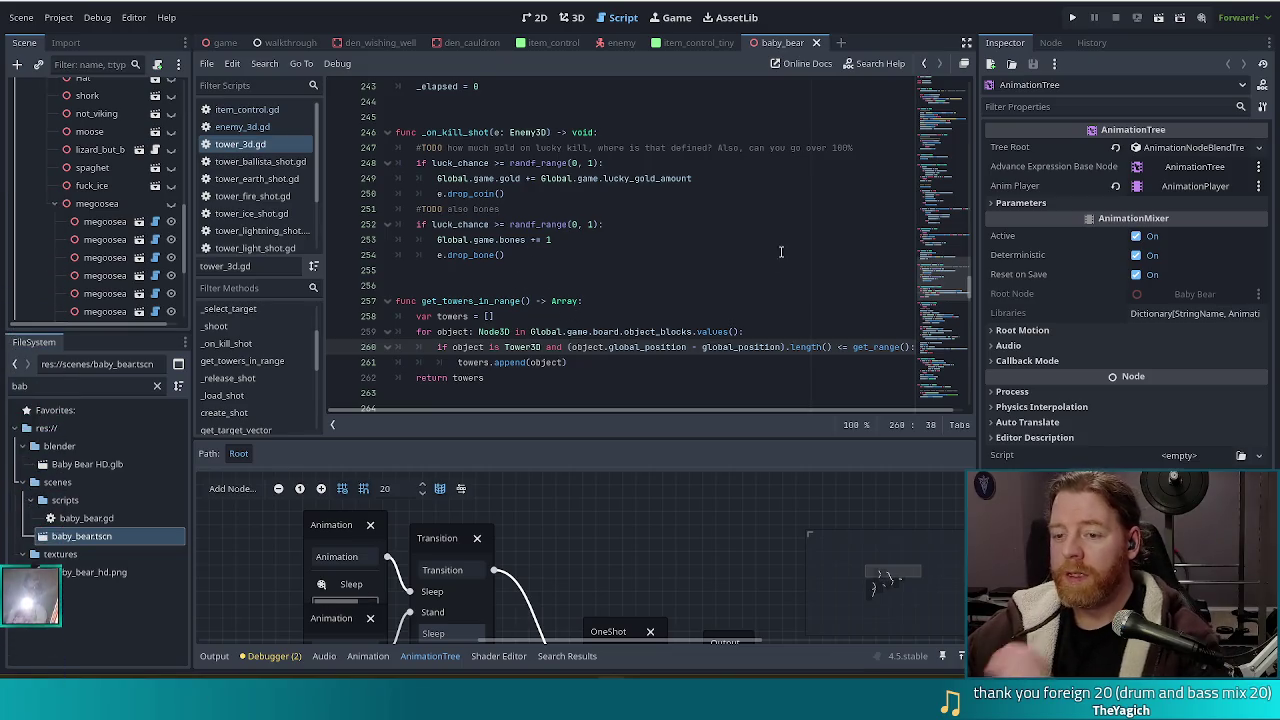
pyautogui.click(632, 331)
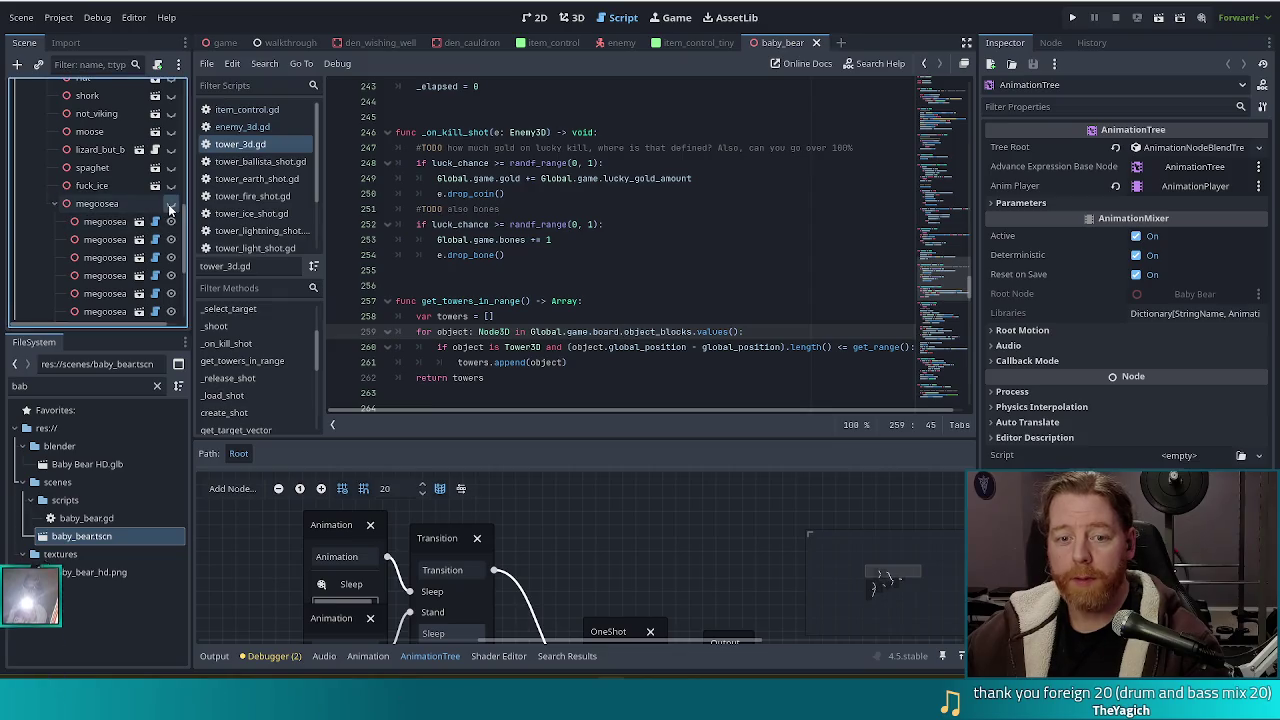
pyautogui.click(515, 269)
pyautogui.hotkey('ctrl', 's')
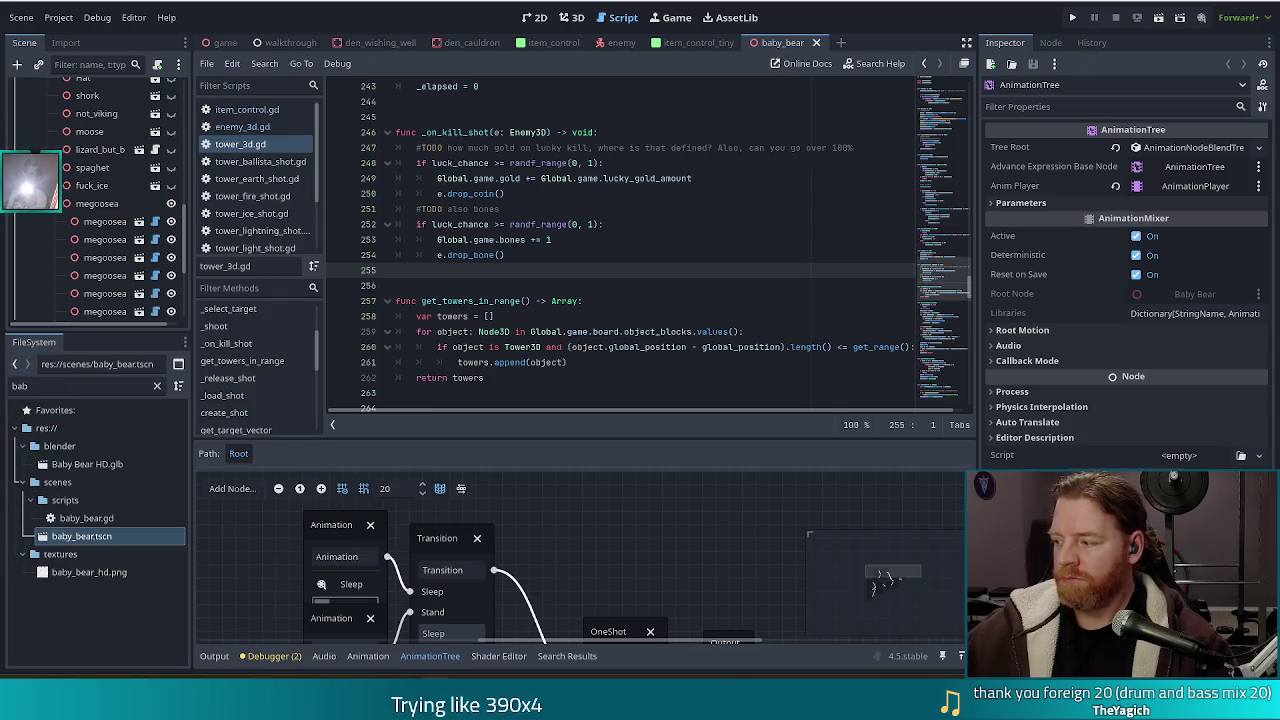
# Close the baby_bear scene, check the drop_coin and bone TODO lines, then open enemy_3d.gd.
pyautogui.press('Down')
pyautogui.press('Down')
pyautogui.press('Down')
pyautogui.press('End')
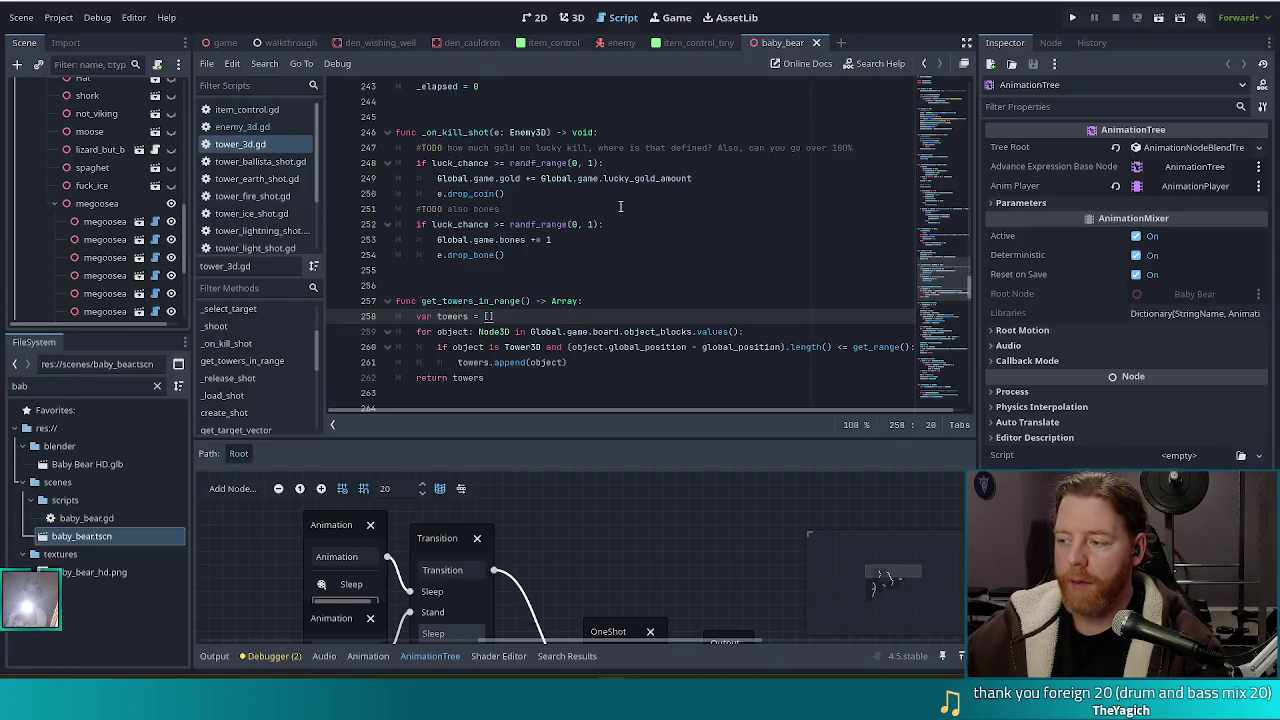
pyautogui.click(816, 44)
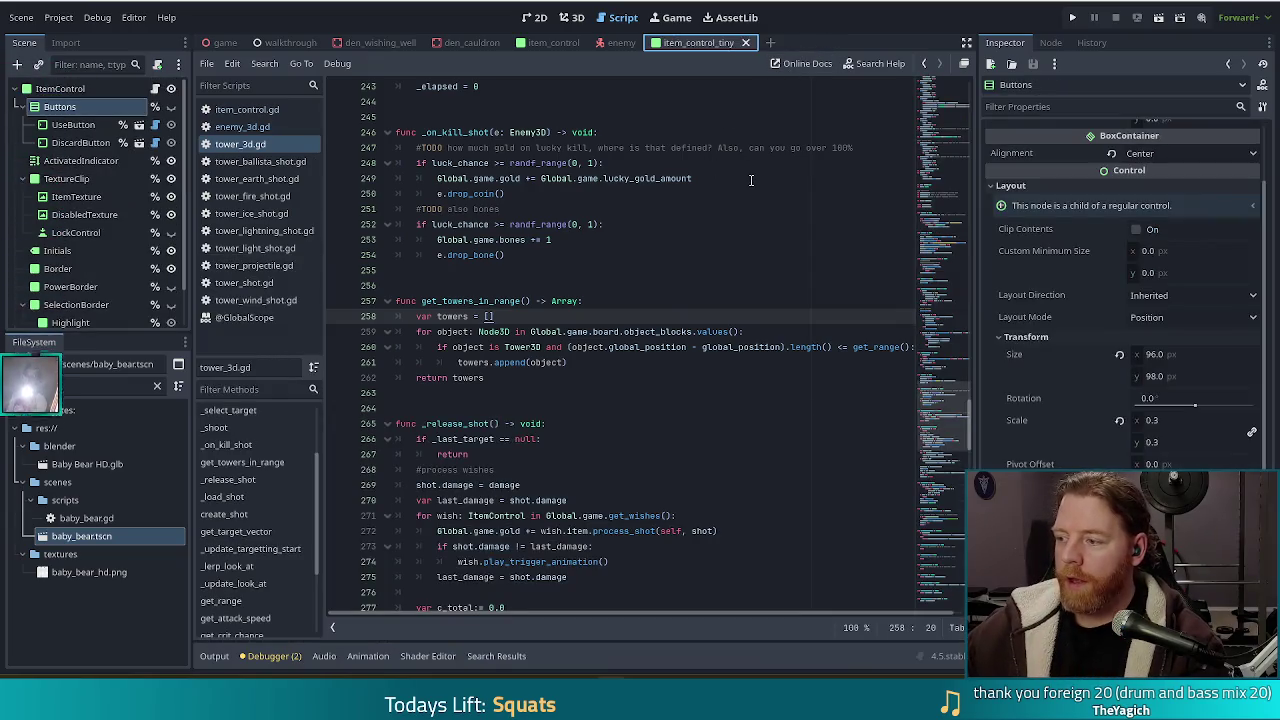
pyautogui.click(668, 196)
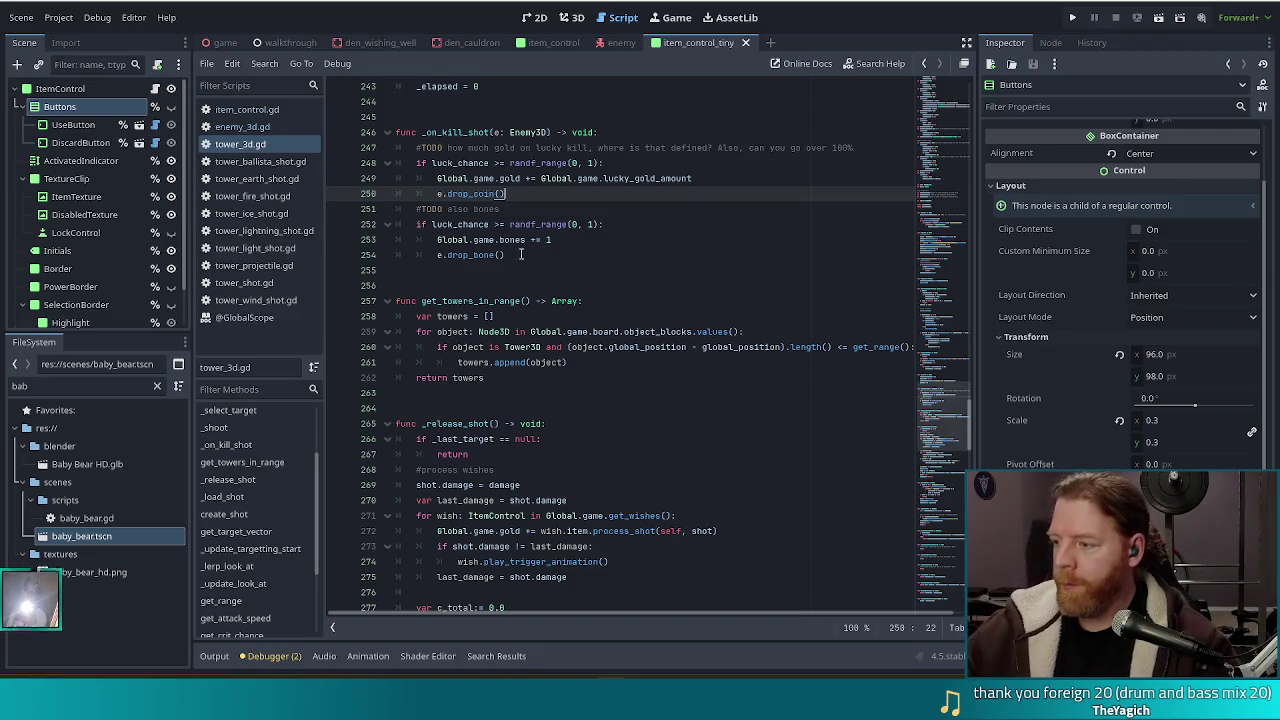
pyautogui.press('Down')
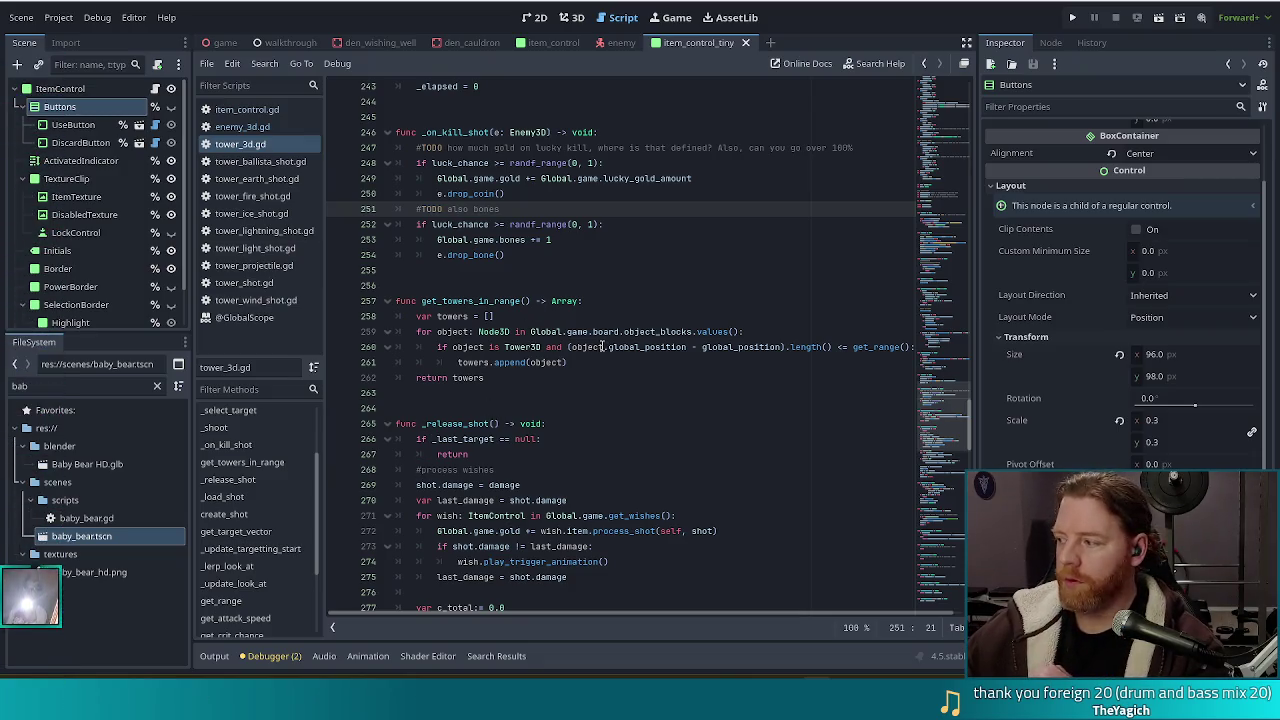
pyautogui.moveTo(601, 347)
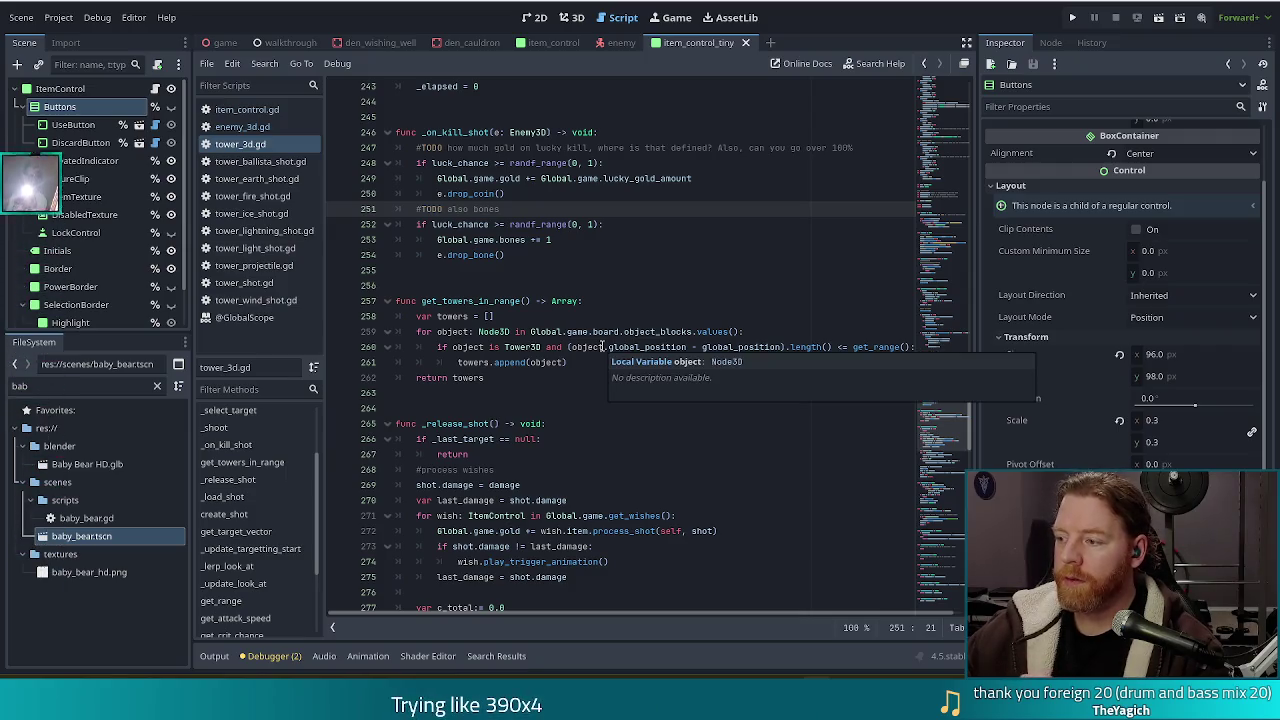
pyautogui.click(530, 377)
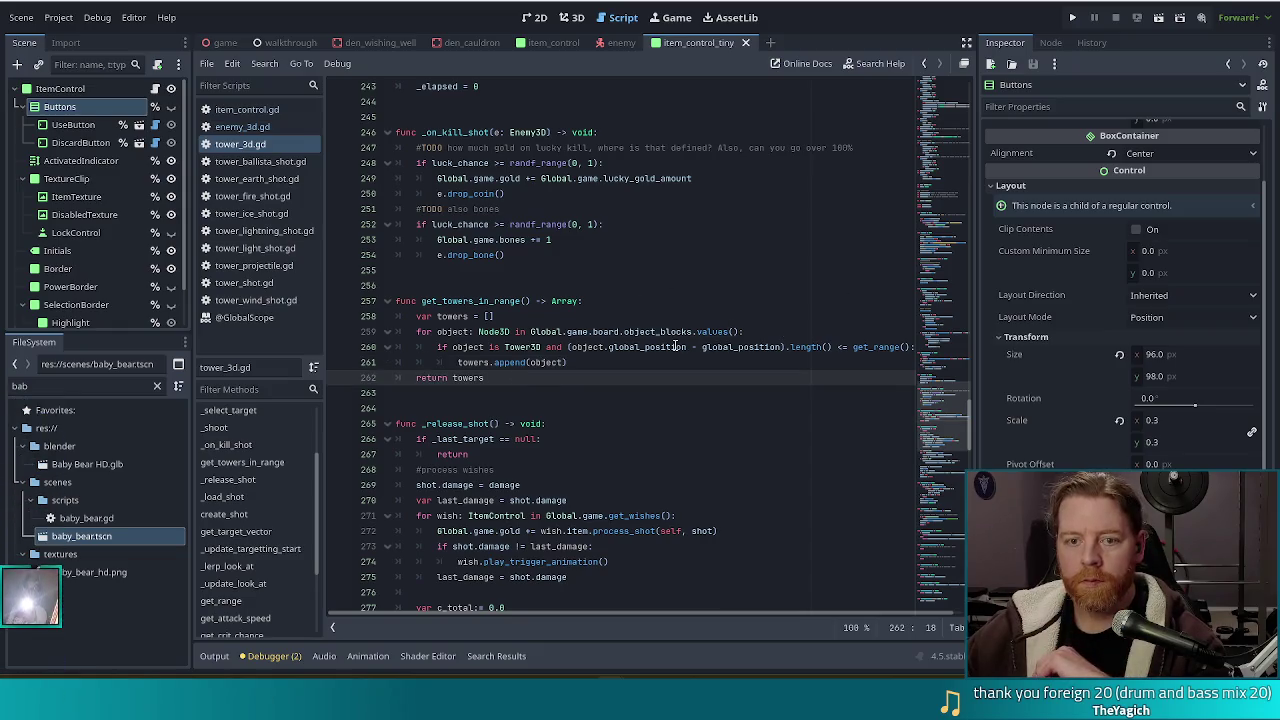
pyautogui.click(245, 127)
pyautogui.click(436, 332)
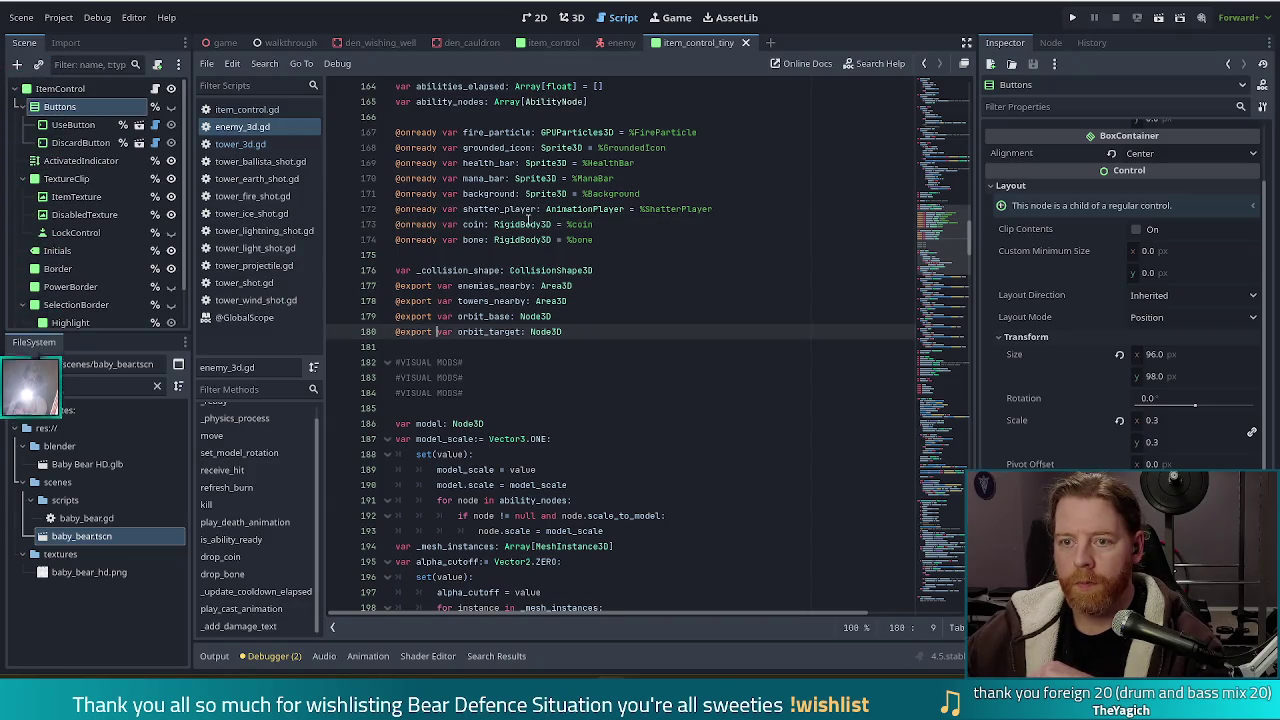
# Show the Enemy scene in the 3D view and select its coin node.
pyautogui.click(618, 42)
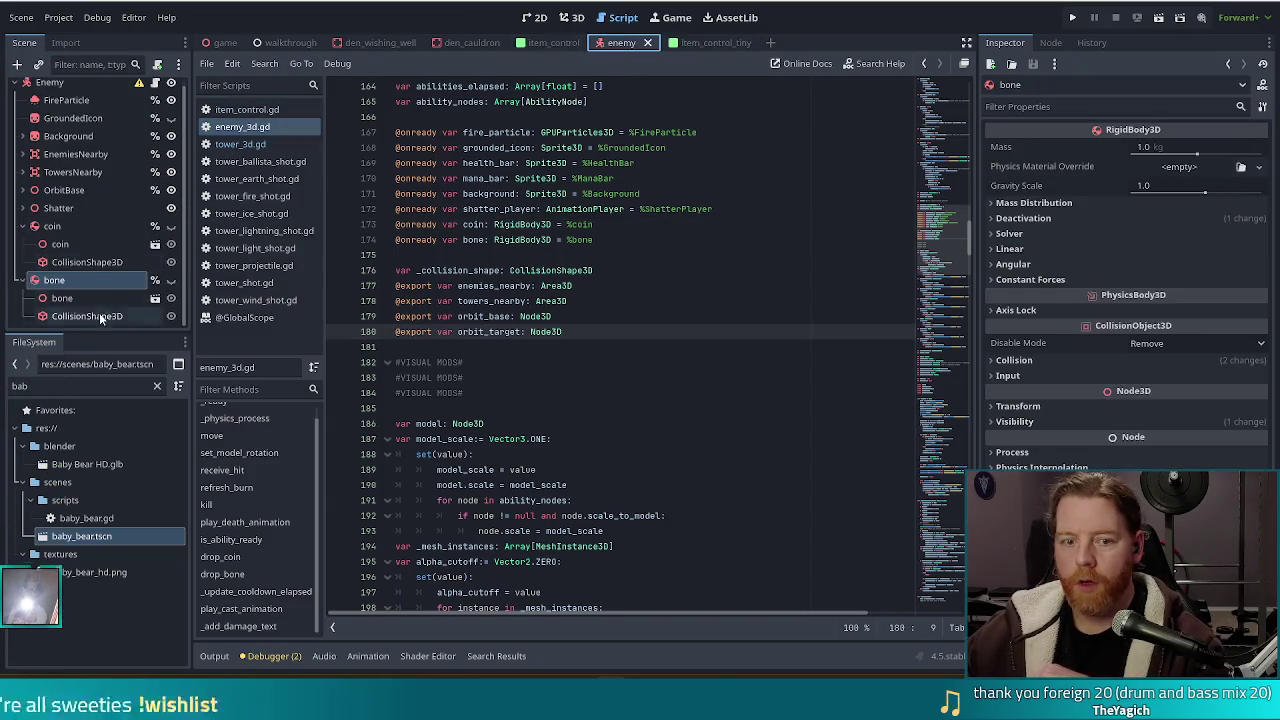
pyautogui.click(571, 17)
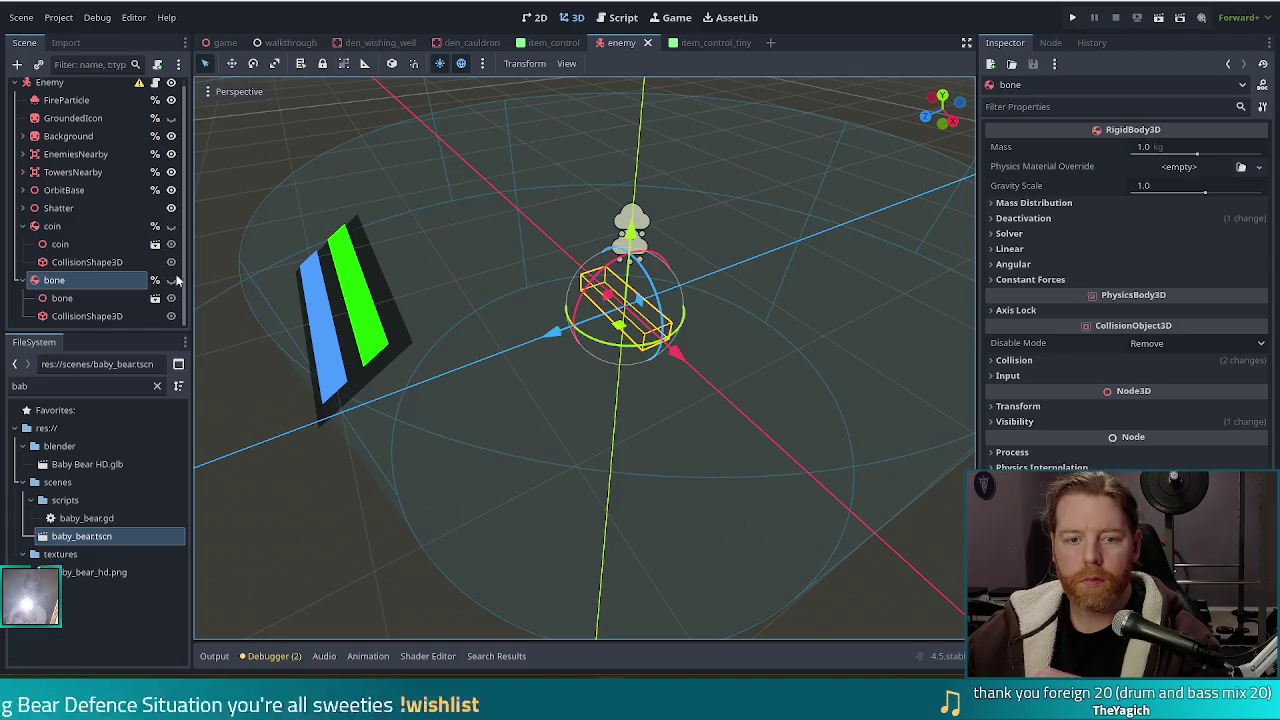
pyautogui.click(55, 231)
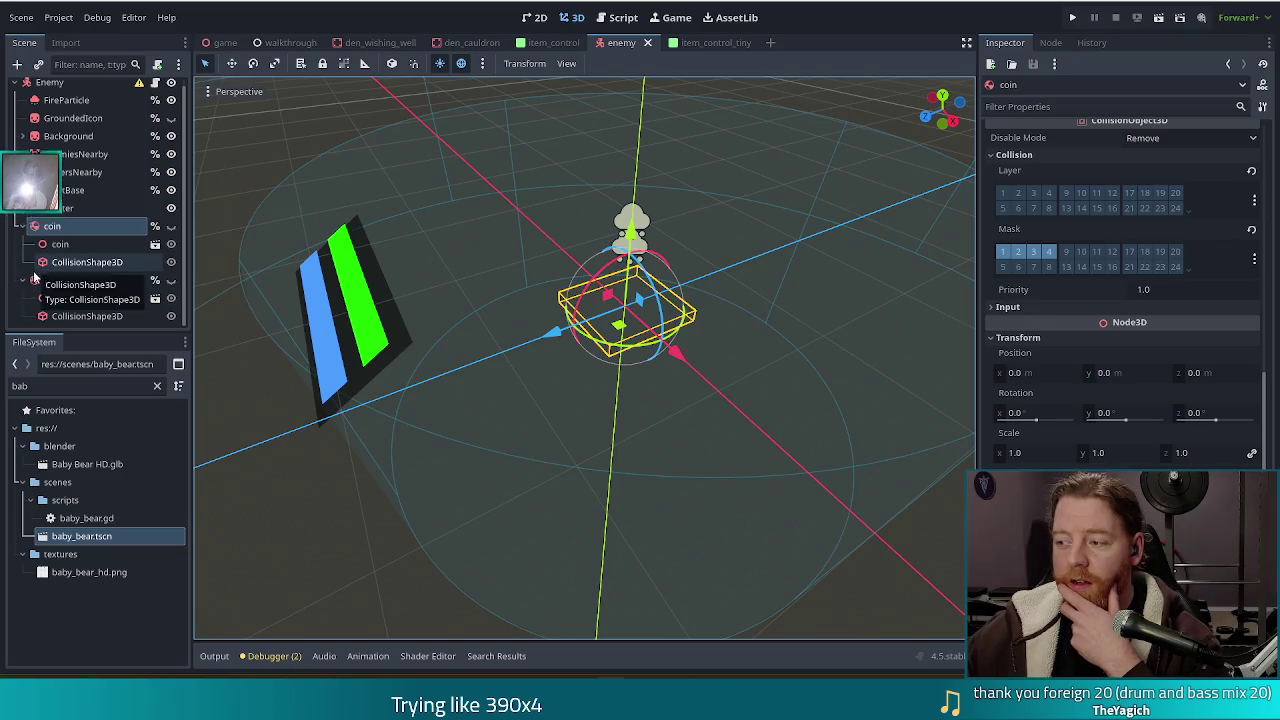
# Save the coin branch as coin.tscn in a new scenes/enemies/decorations folder.
pyautogui.rightClick(82, 227)
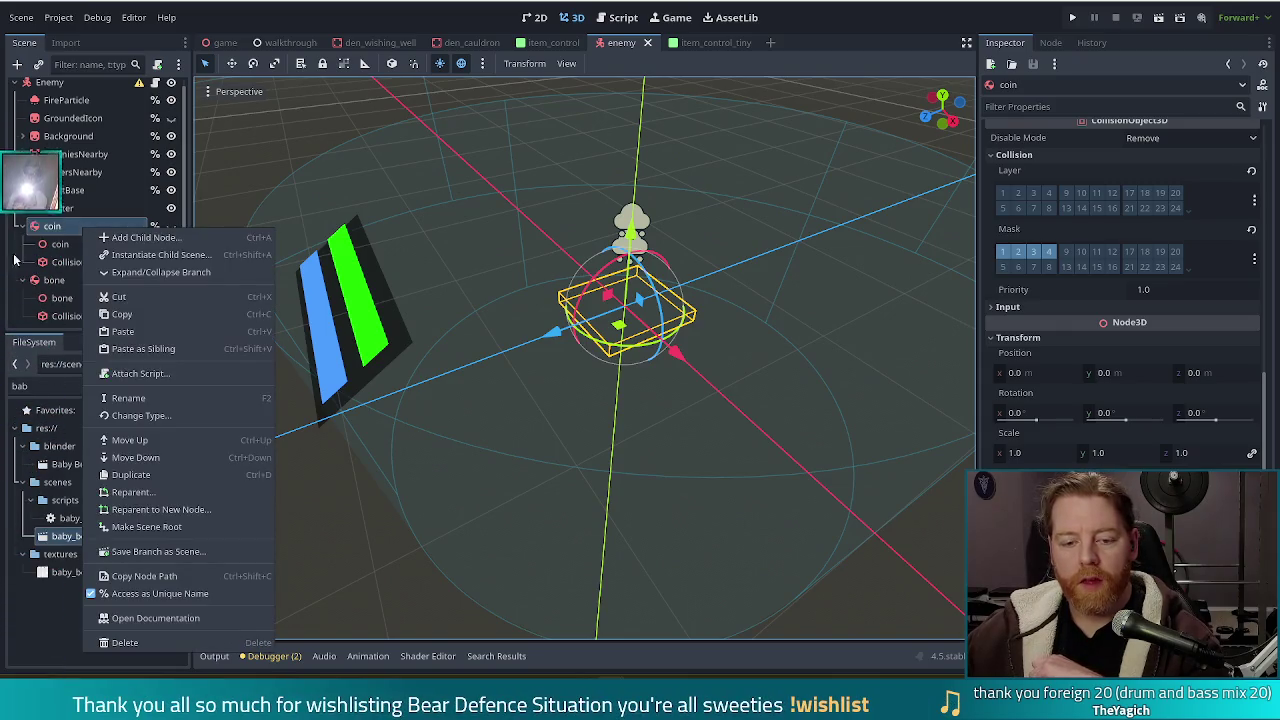
pyautogui.click(176, 552)
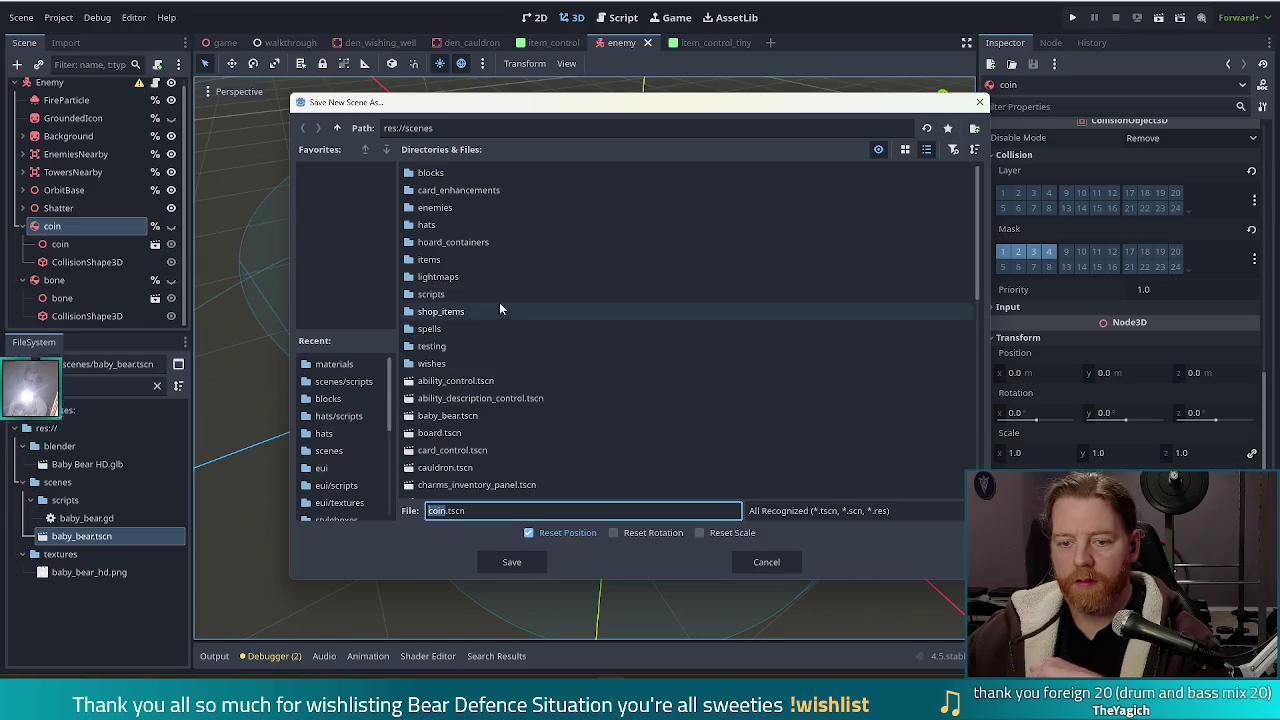
pyautogui.doubleClick(522, 207)
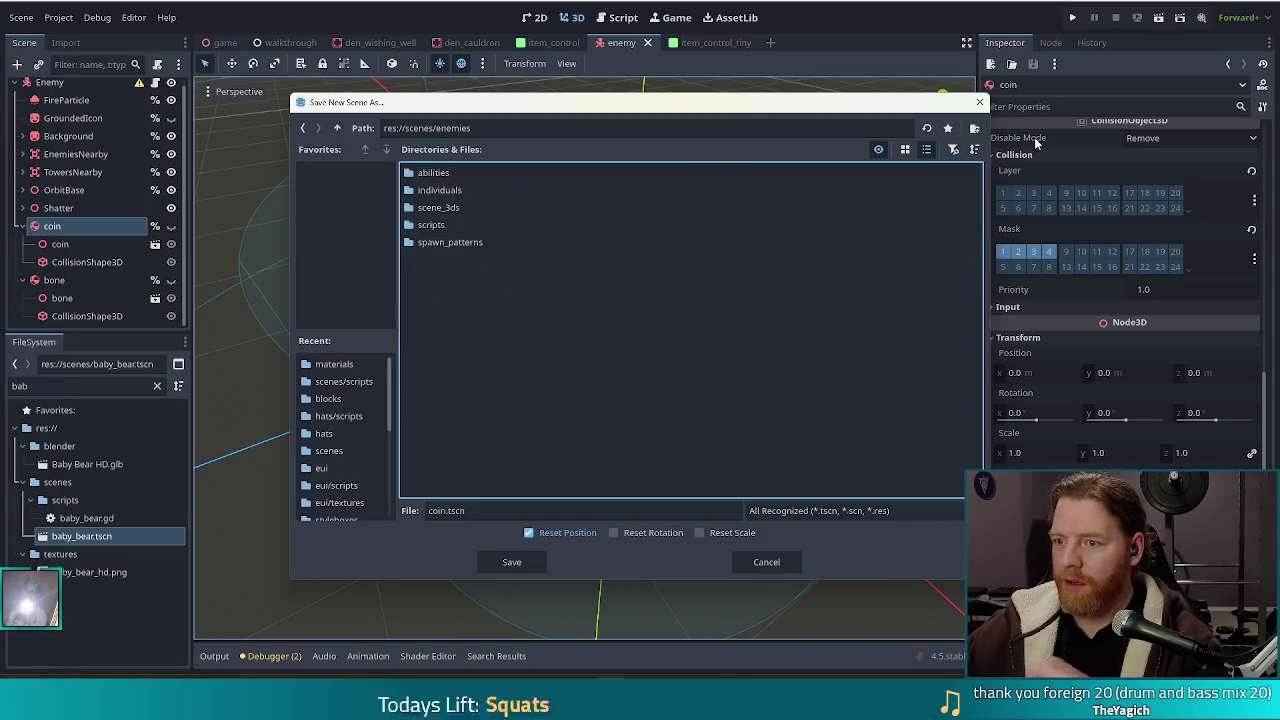
pyautogui.click(974, 128)
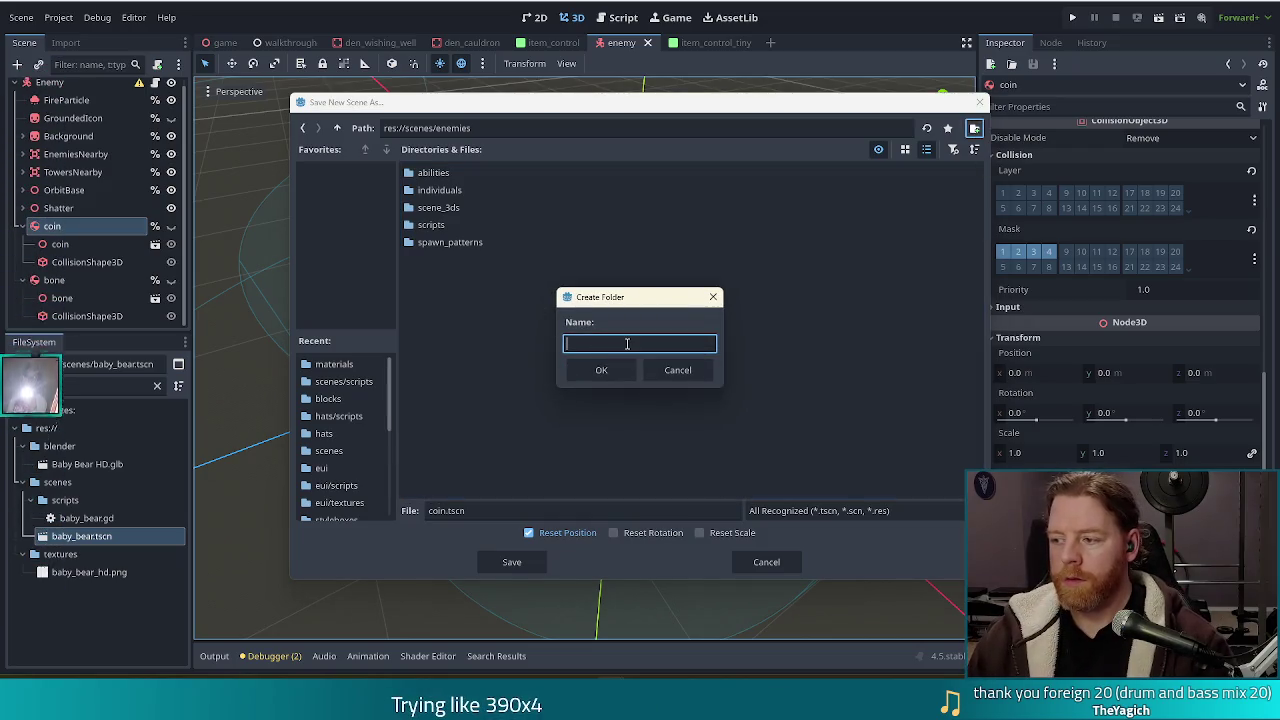
pyautogui.write('decorations')
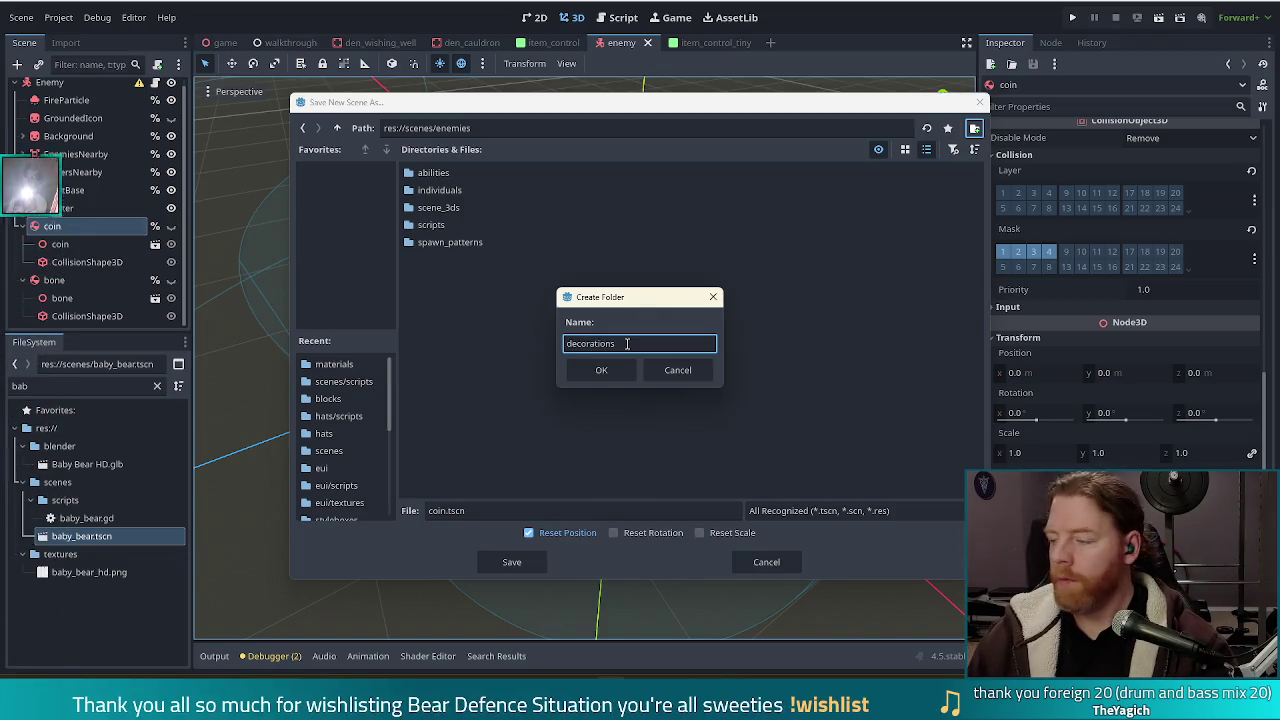
pyautogui.press('Return')
pyautogui.click(511, 563)
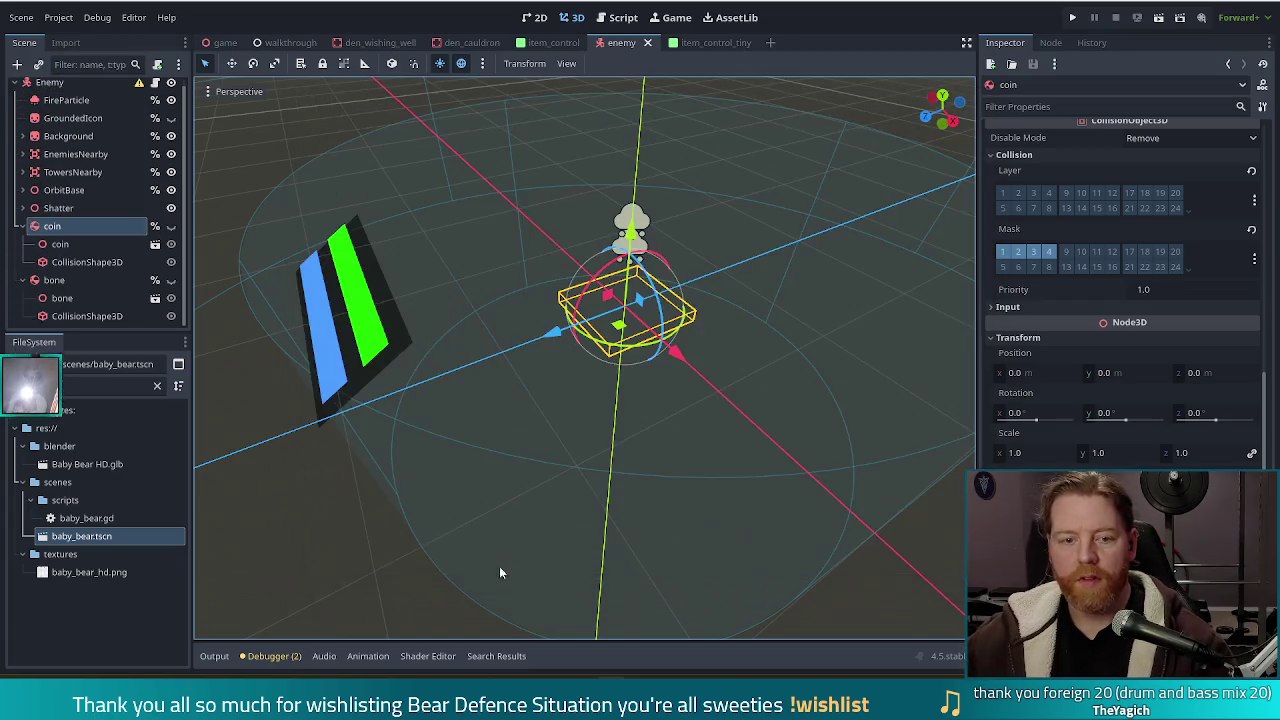
pyautogui.click(53, 250)
# Save the bone branch as bone.tscn in scenes/enemies/decorations.
pyautogui.rightClick(53, 250)
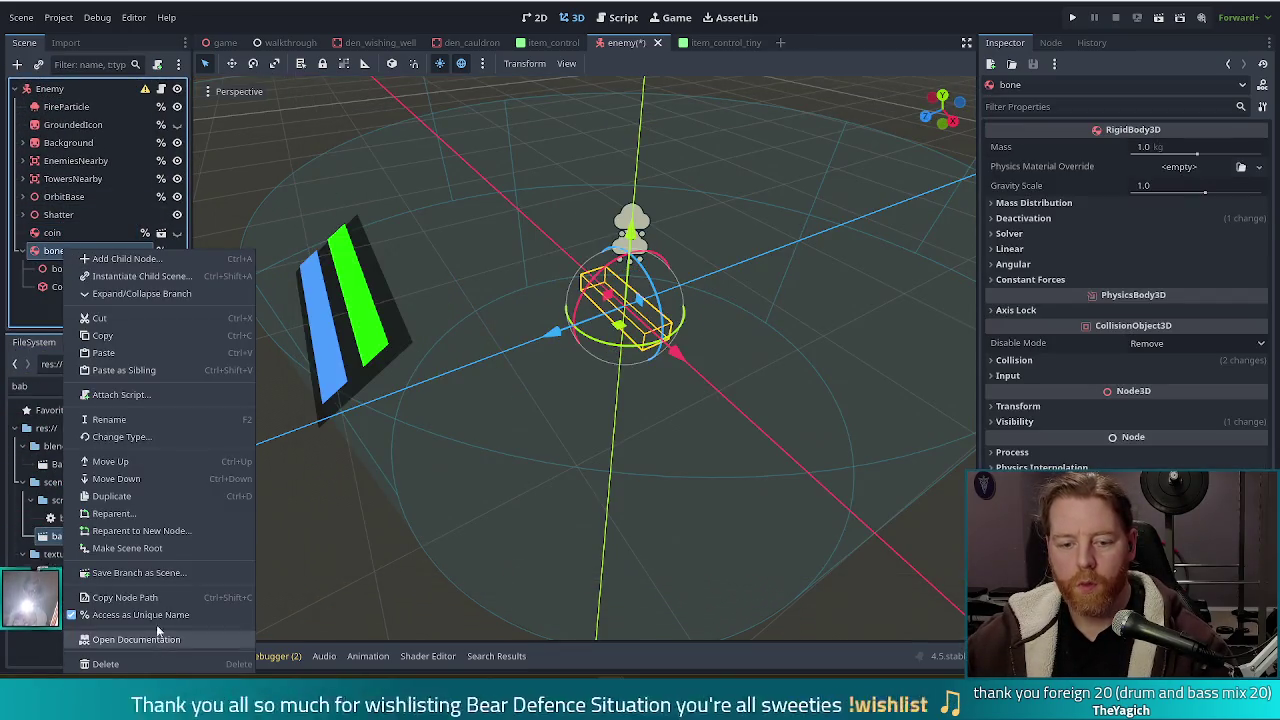
pyautogui.click(145, 573)
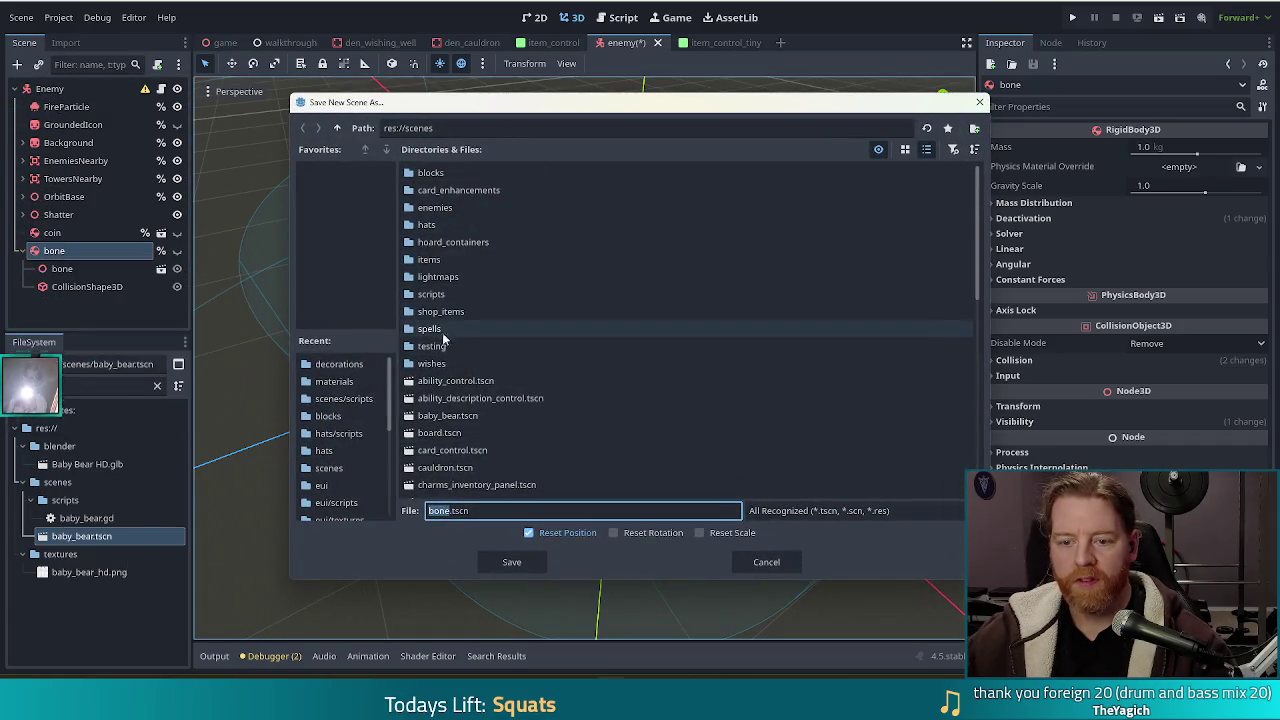
pyautogui.doubleClick(435, 207)
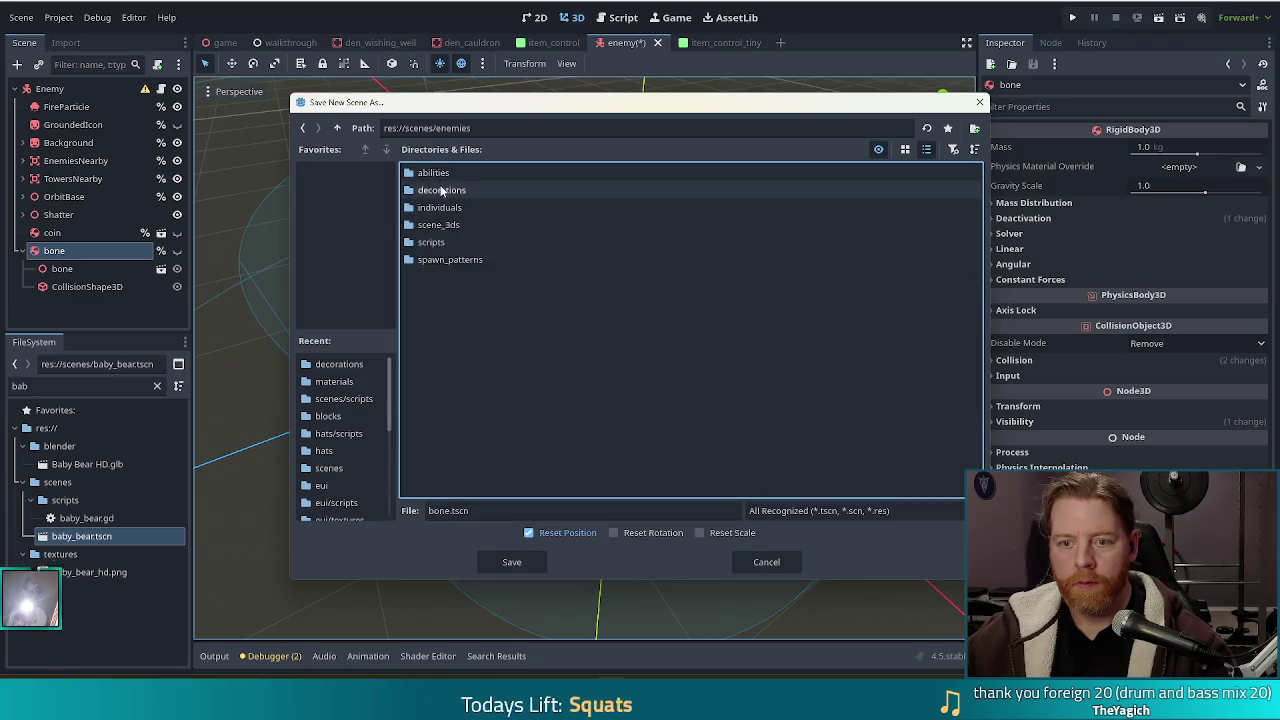
pyautogui.doubleClick(441, 190)
pyautogui.click(510, 562)
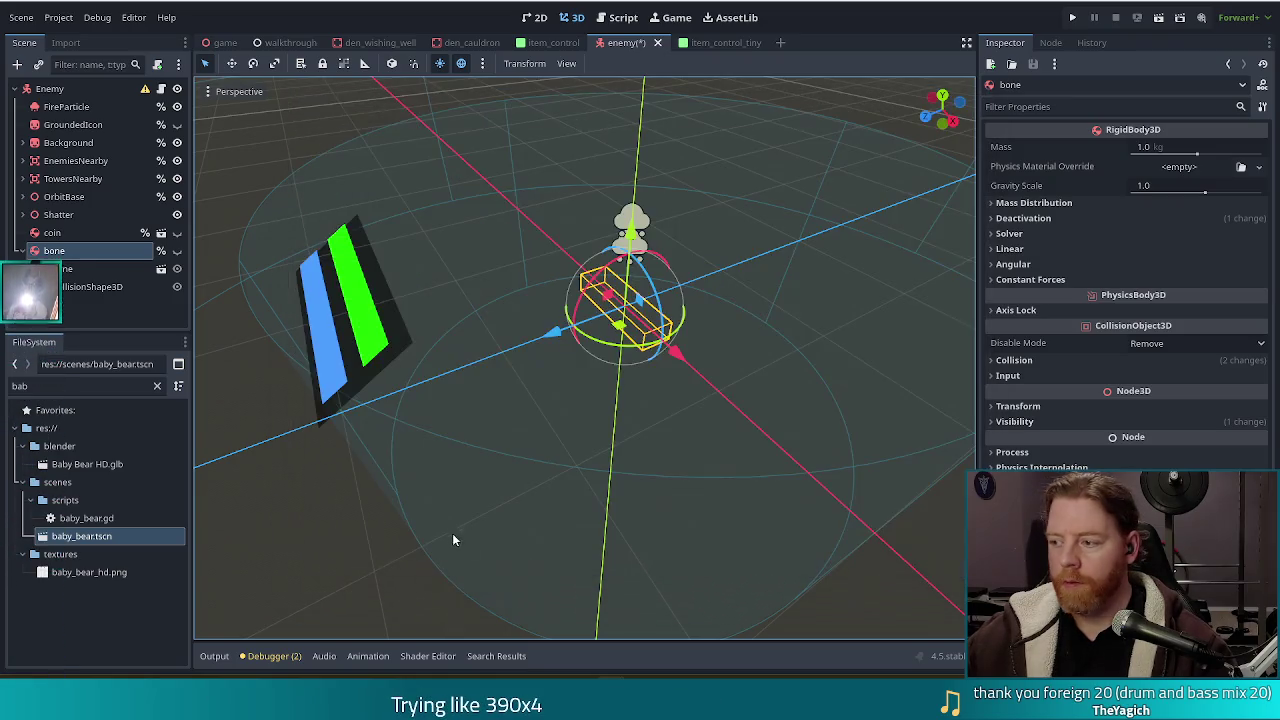
# Delete both coin and bone nodes from the Enemy scene and save it.
pyautogui.keyDown('shift'); pyautogui.click(52, 232); pyautogui.keyUp('shift')
pyautogui.press('Delete')
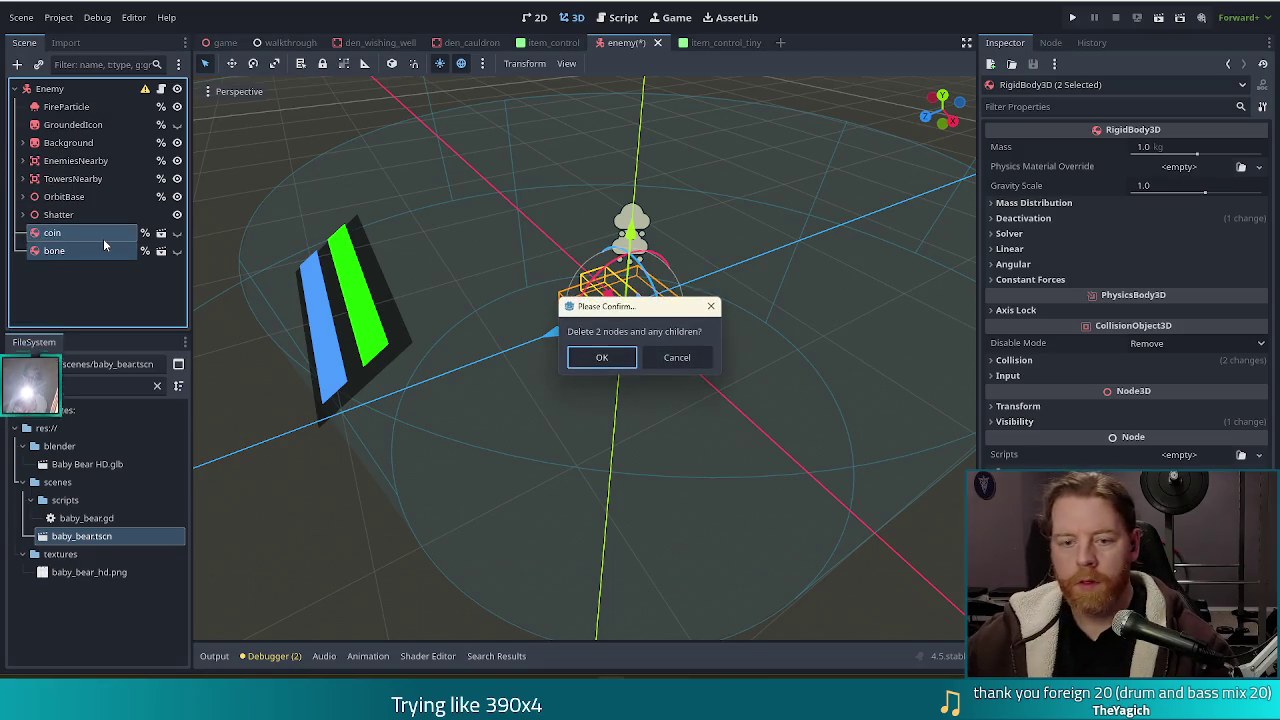
pyautogui.press('Return')
pyautogui.hotkey('ctrl', 's')
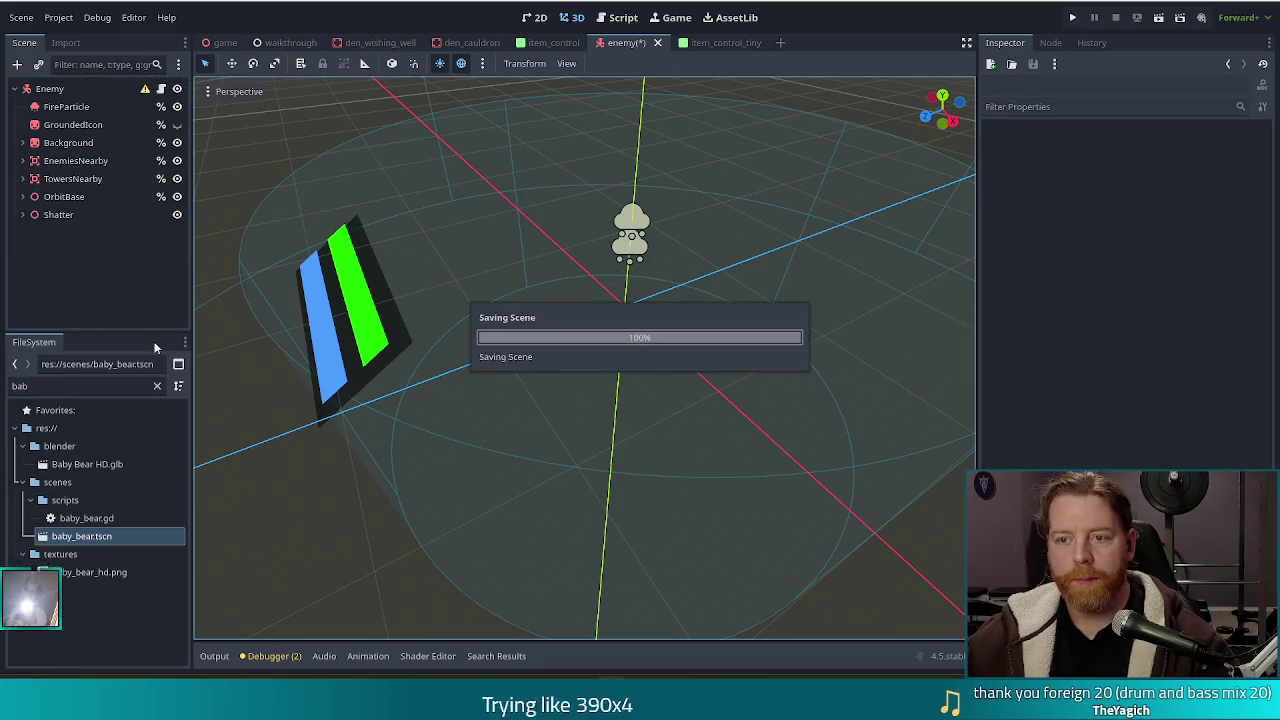
pyautogui.hotkey('ctrl', 'F3')
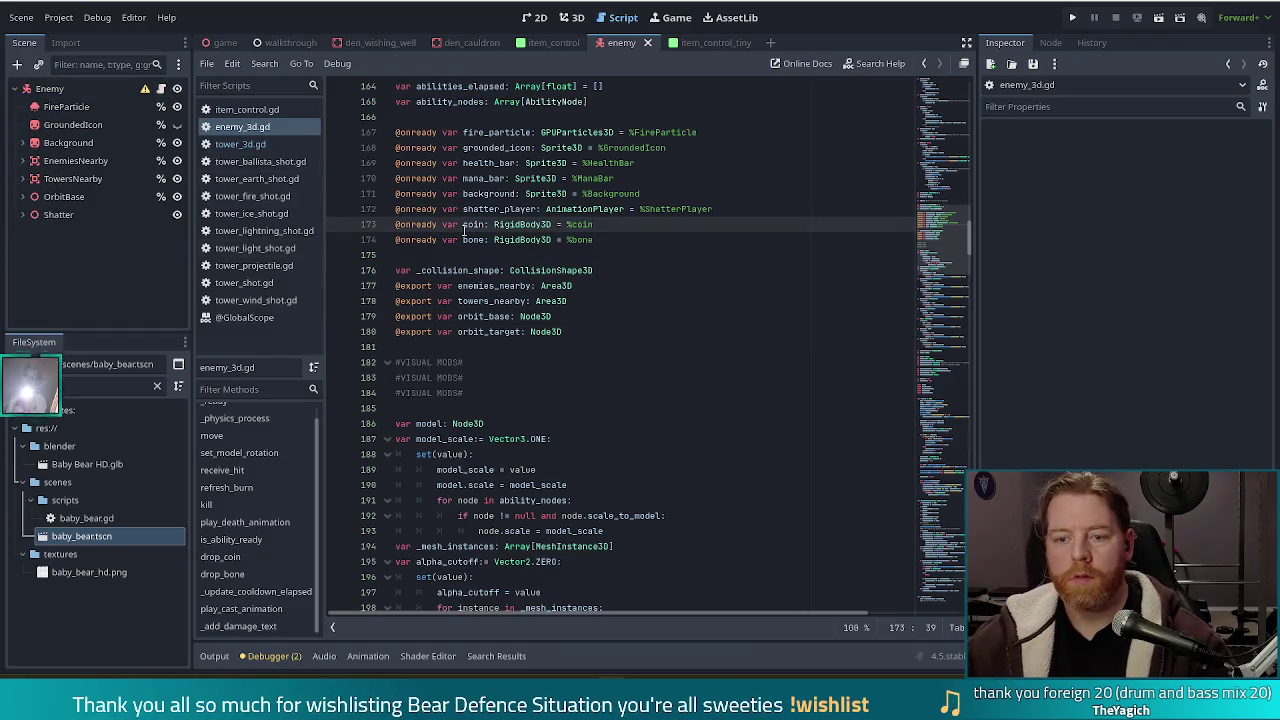
pyautogui.moveTo(595, 240)
pyautogui.mouseDown()
pyautogui.moveTo(360, 233)
pyautogui.moveTo(364, 210)
pyautogui.mouseUp()
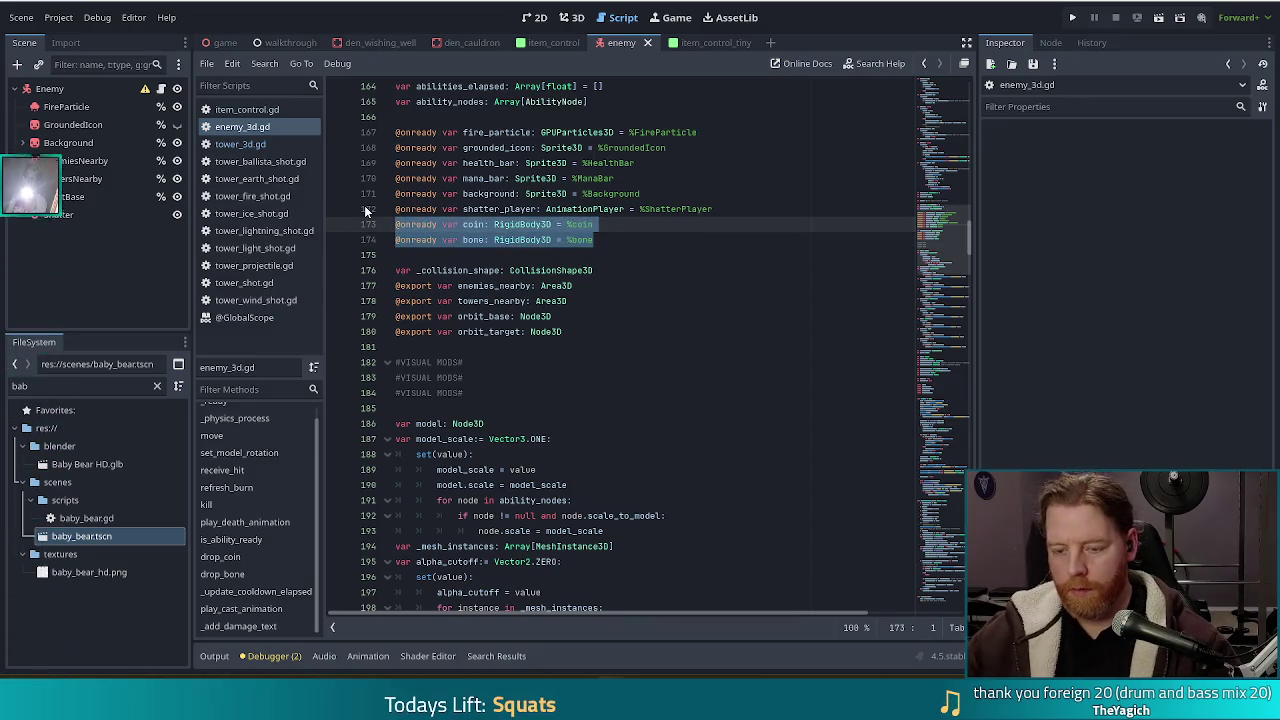
pyautogui.hotkey('ctrl', 'k')
pyautogui.moveTo(925, 241); pyautogui.dragTo(937, 69)
pyautogui.click(500, 162)
pyautogui.click(499, 121)
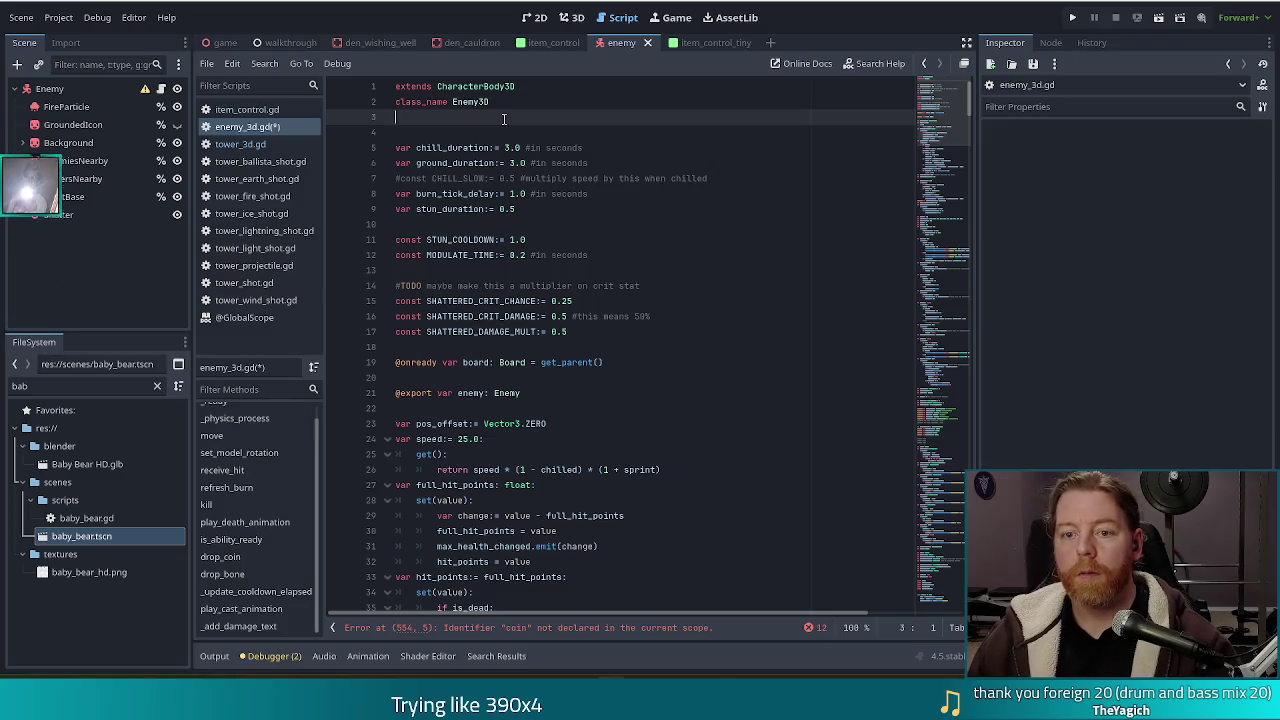
pyautogui.press('Return')
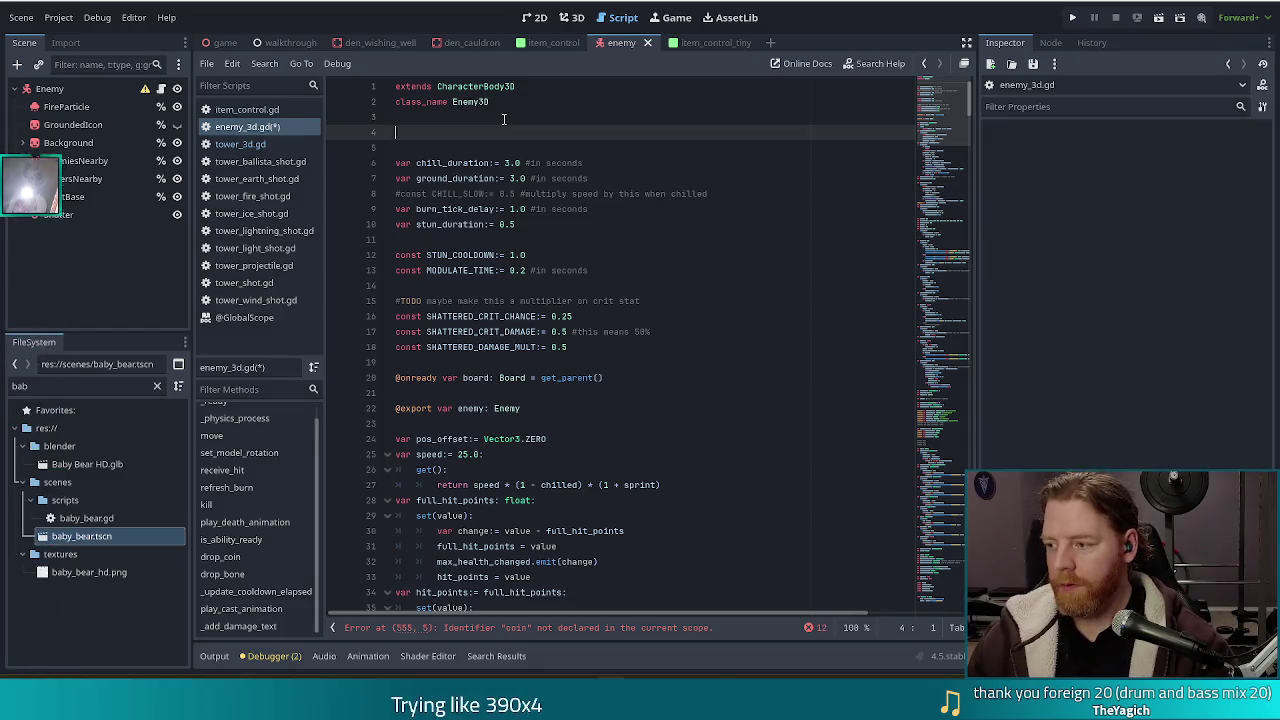
pyautogui.write('CONST')
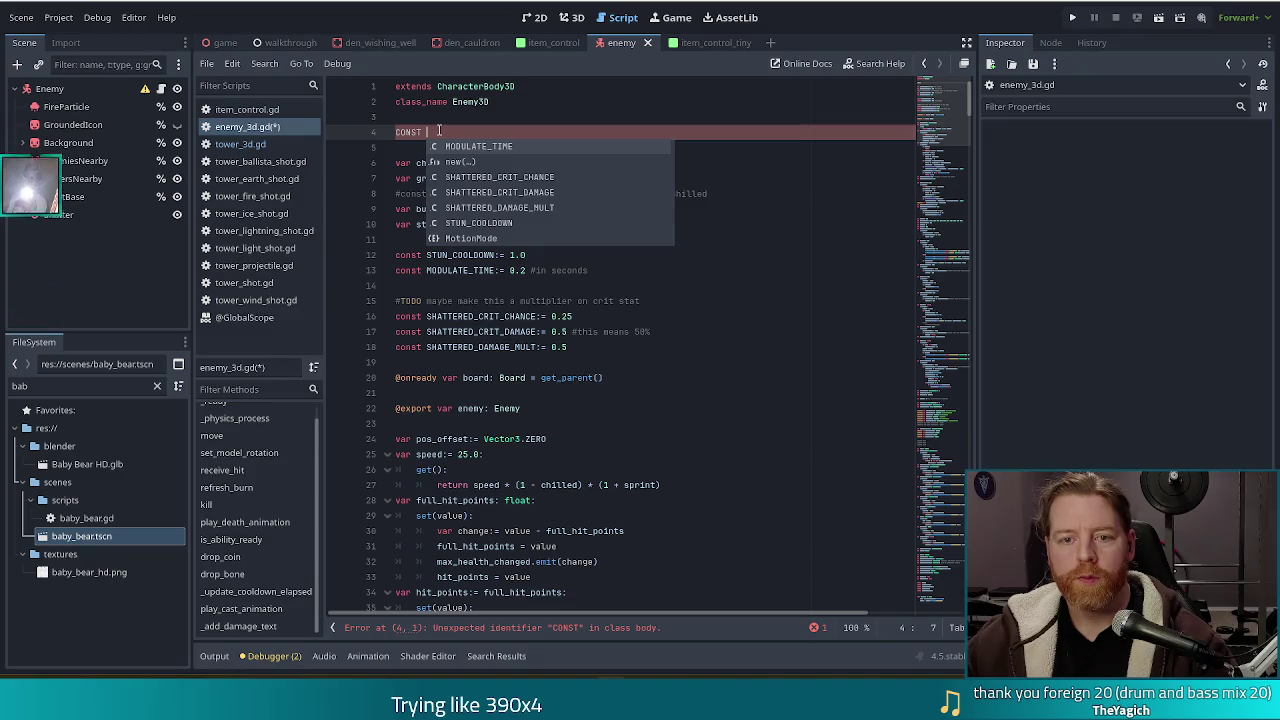
# Delete the unfinished CONST and the blank lines under class_name Enemy3D.
pyautogui.press('BackSpace')
pyautogui.hotkey('shift', 'Home')
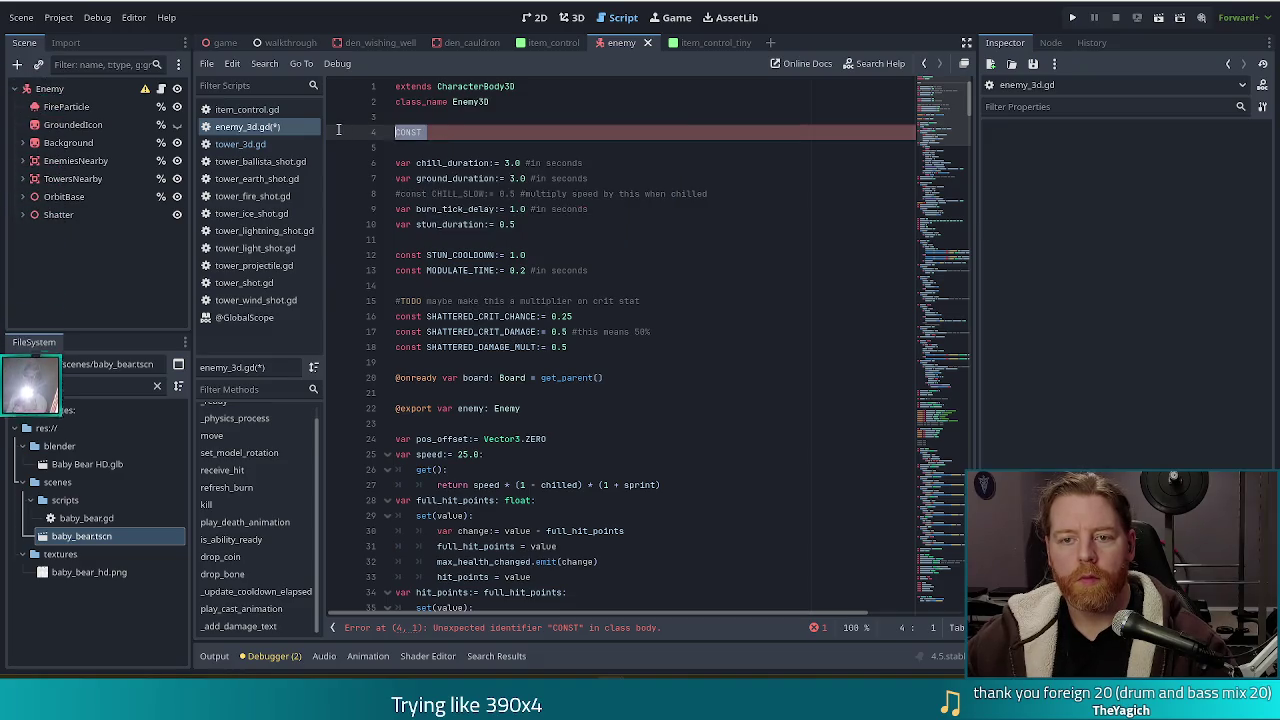
pyautogui.press('BackSpace')
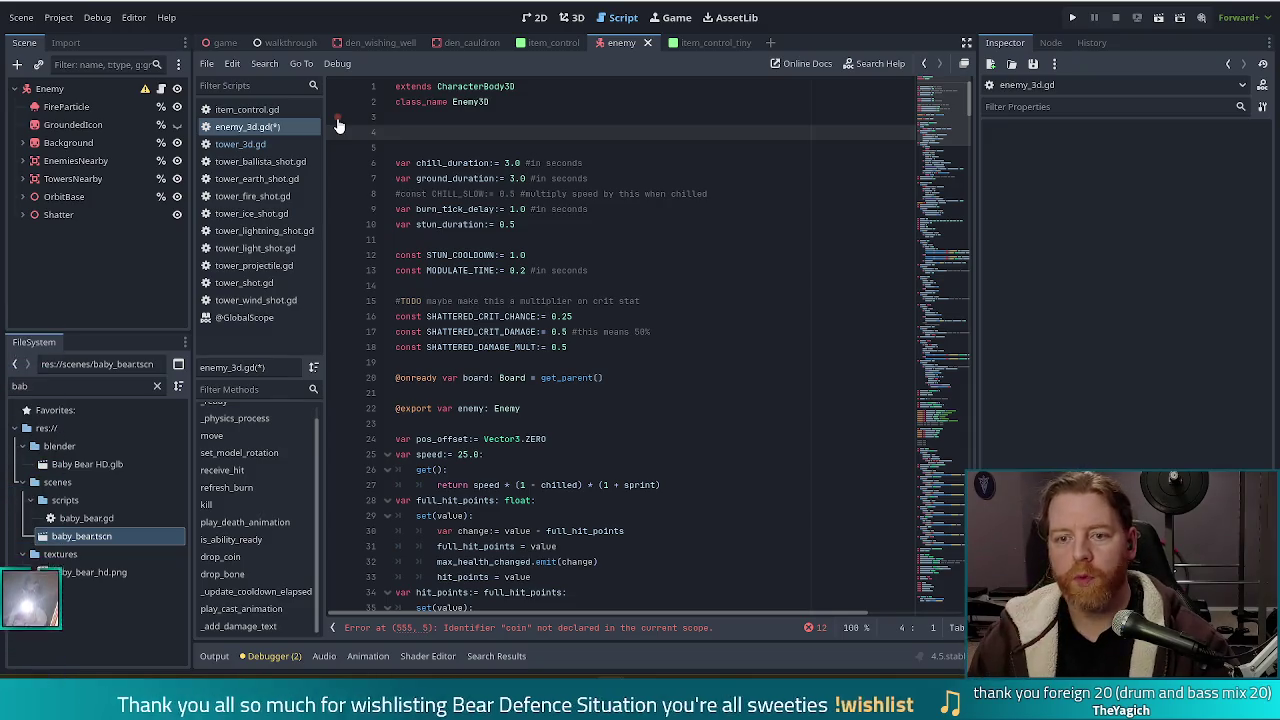
pyautogui.press('BackSpace')
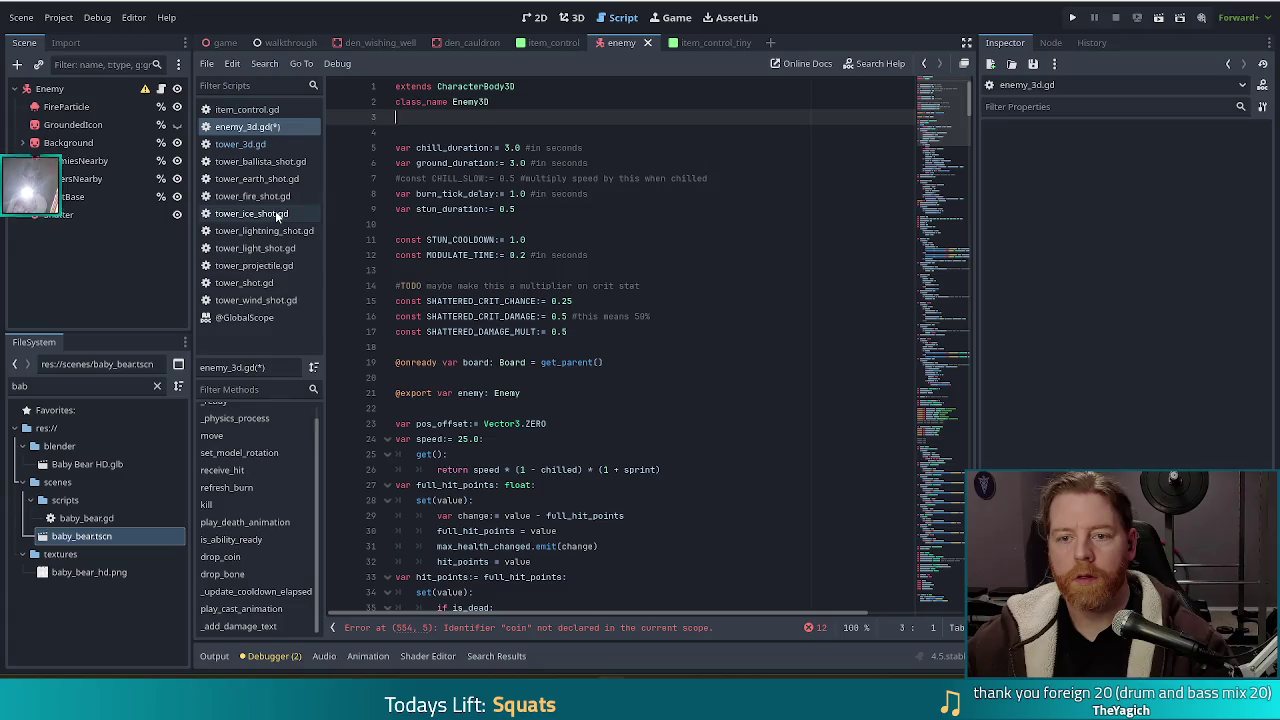
pyautogui.press('BackSpace')
# Scroll through the enemy's exported properties and their setters.
pyautogui.click(535, 378)
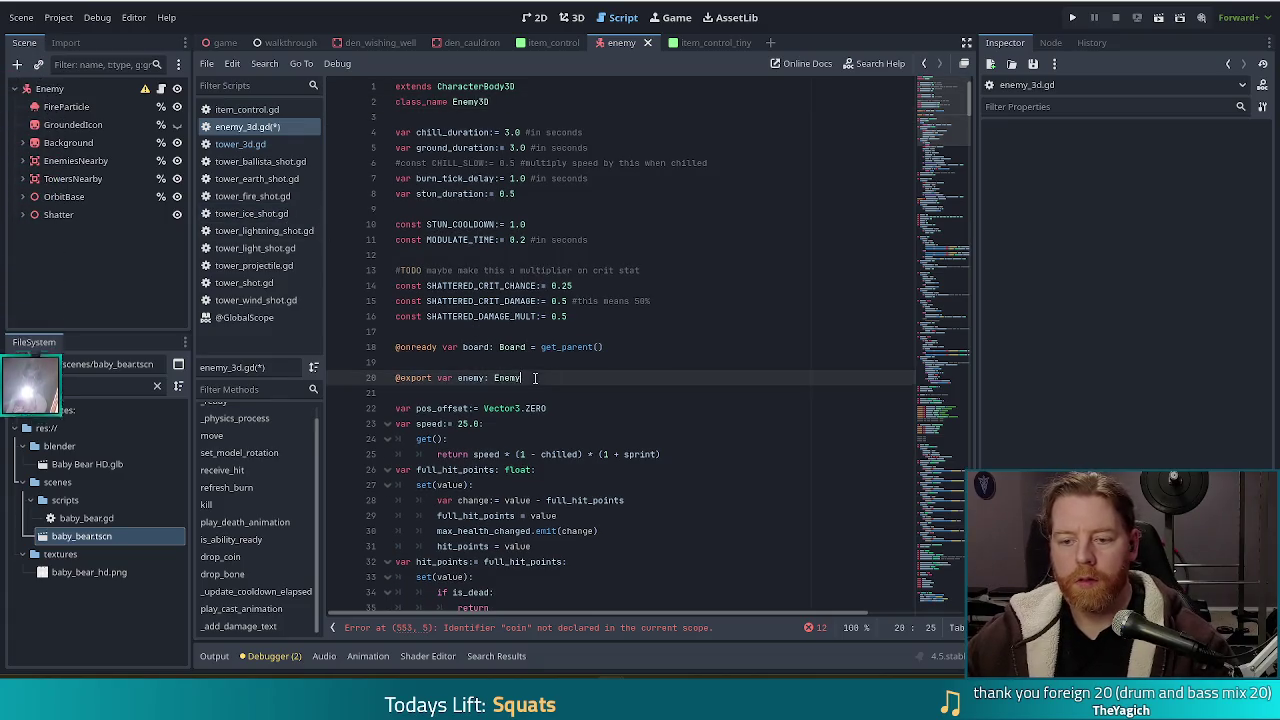
pyautogui.scroll(-20, 933, 210)
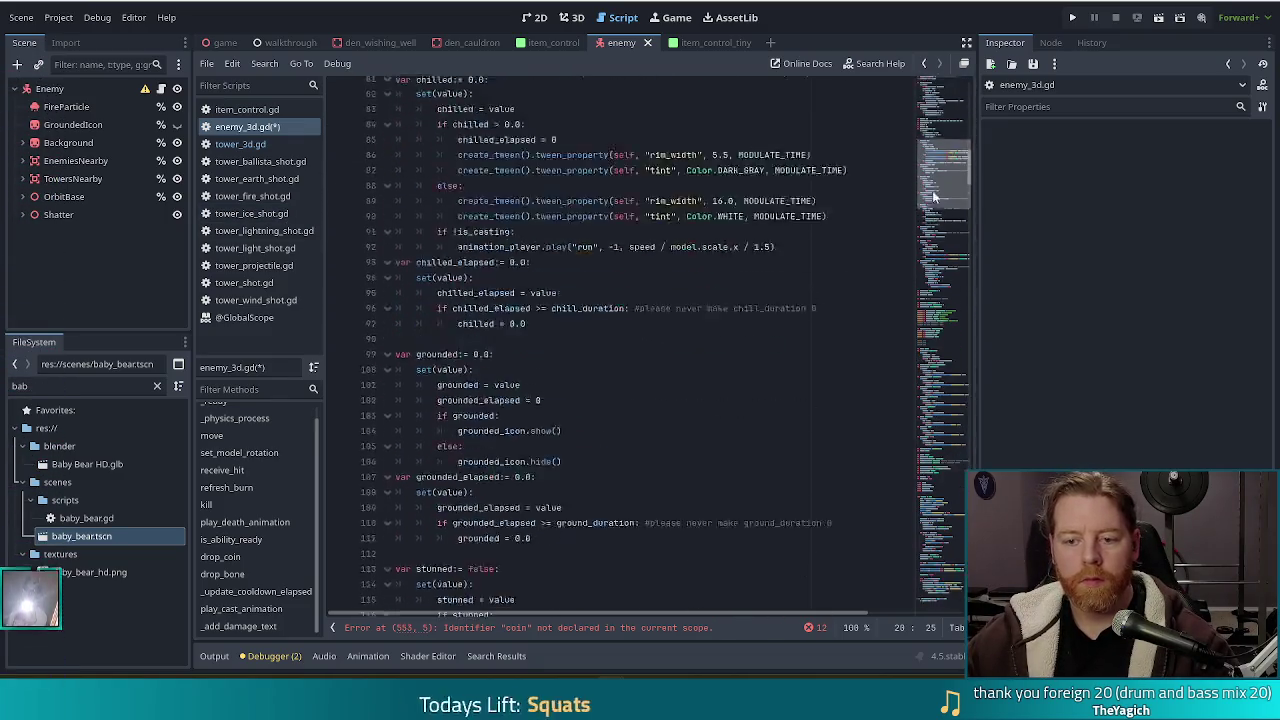
pyautogui.scroll(-2, 933, 210)
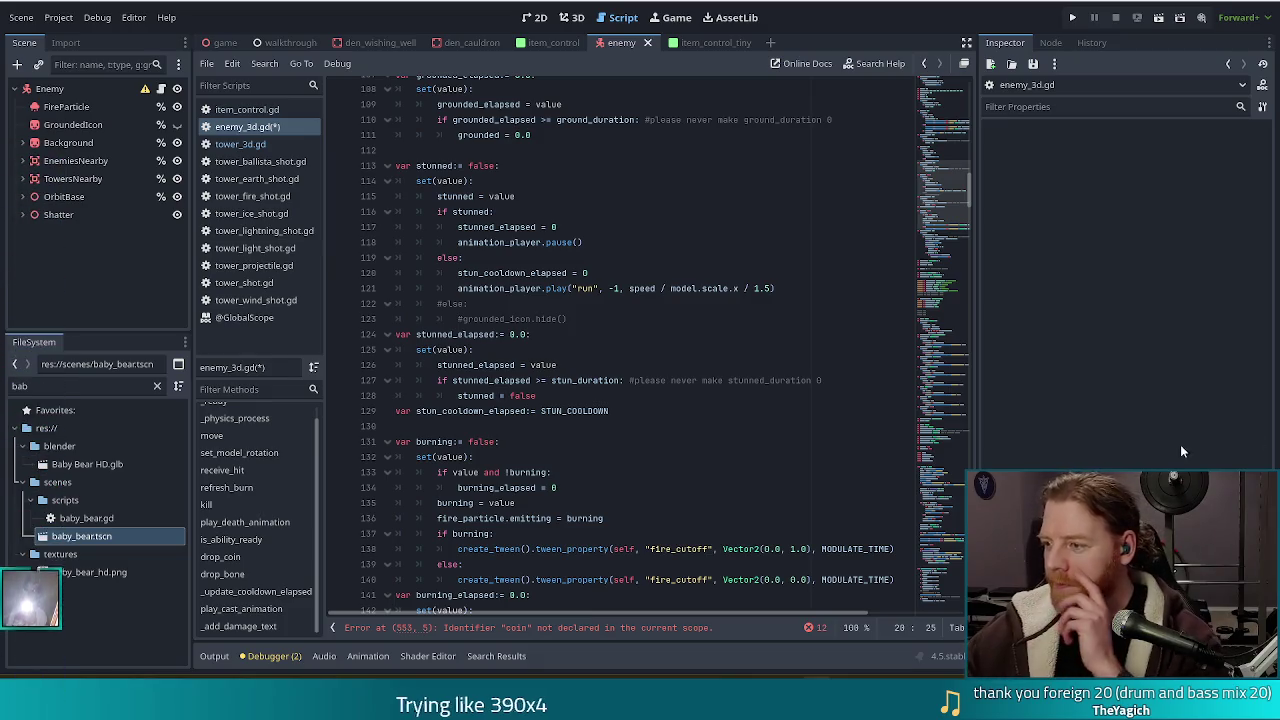
pyautogui.moveTo(940, 186); pyautogui.dragTo(944, 242)
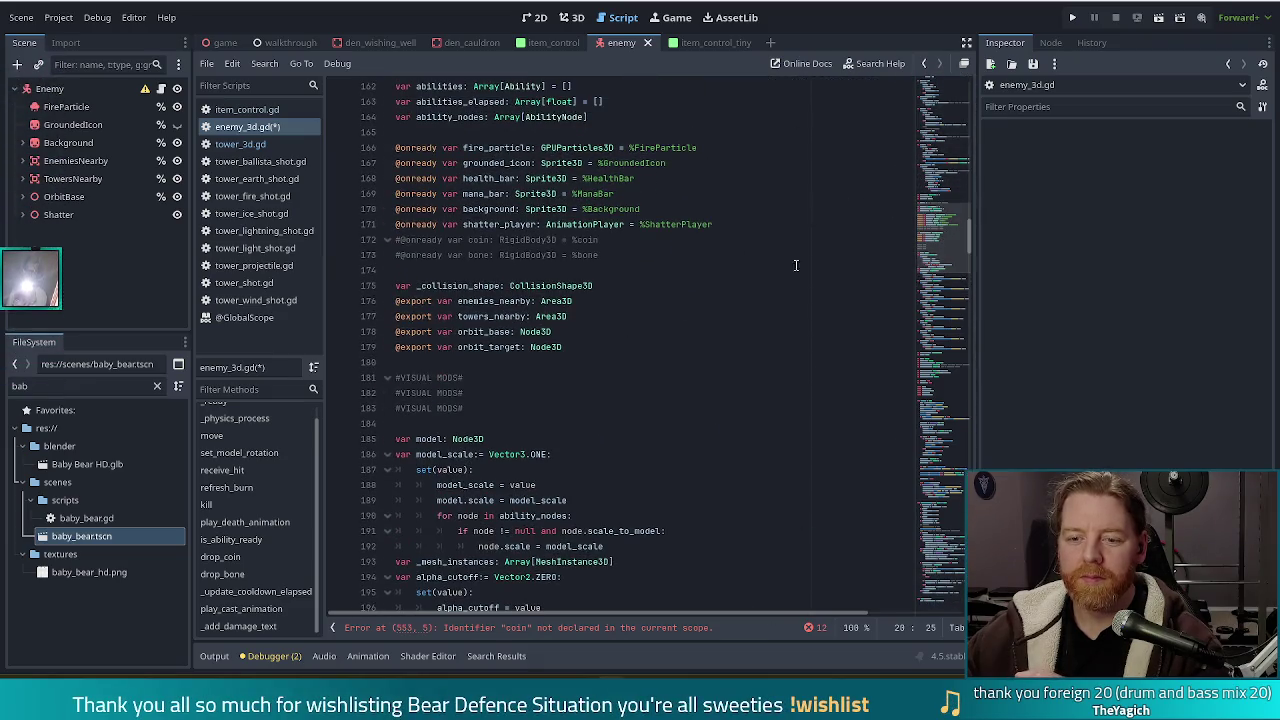
pyautogui.click(618, 347)
pyautogui.press('Return')
pyautogui.press('Return')
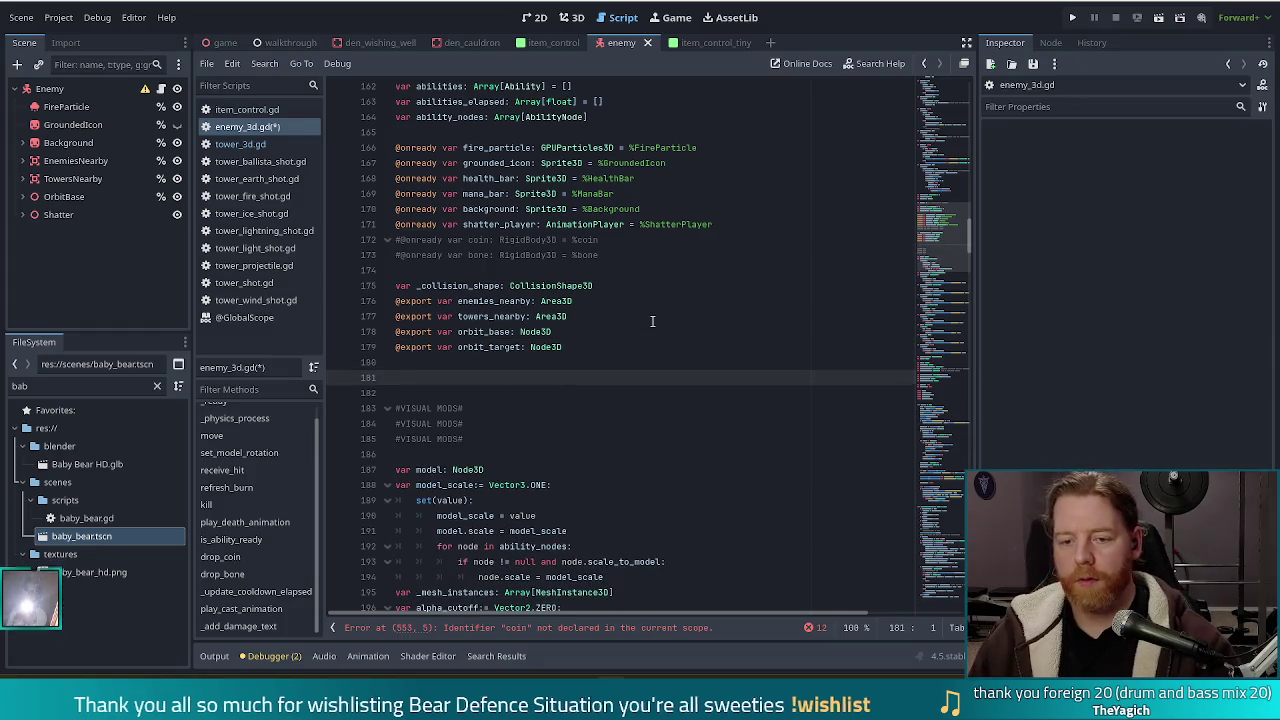
pyautogui.write('@export ')
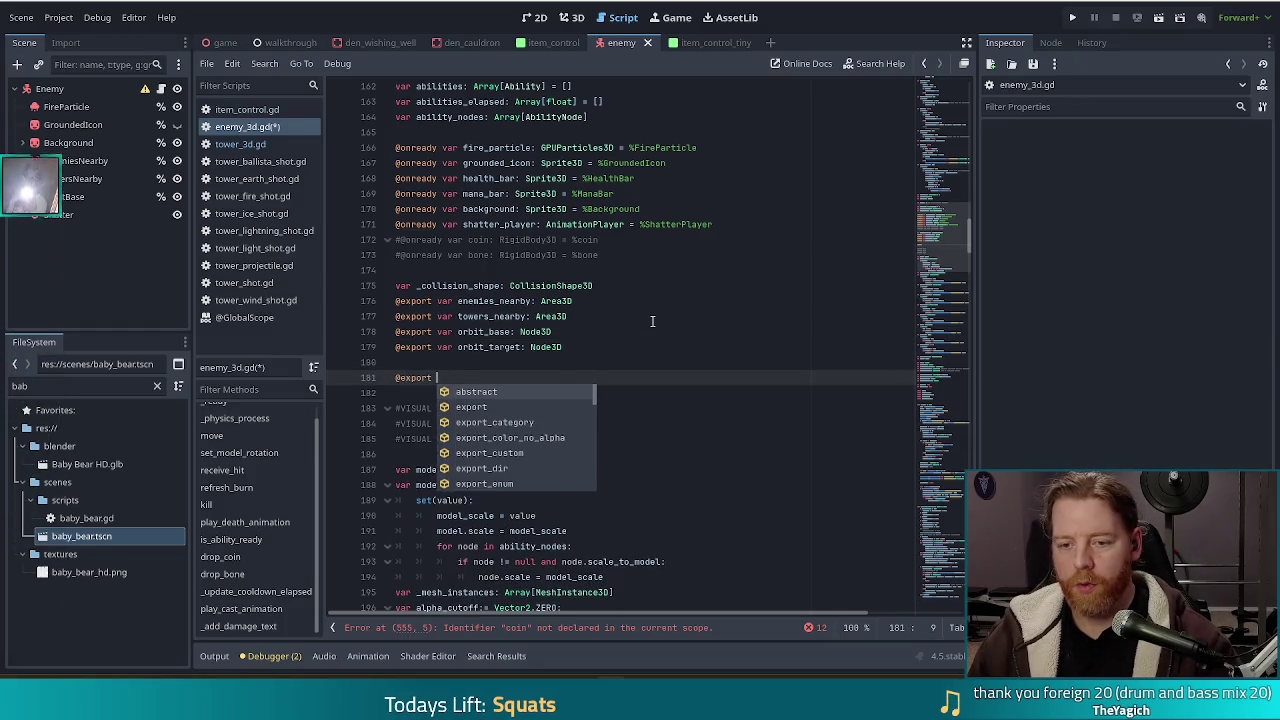
pyautogui.write('var coin_scene')
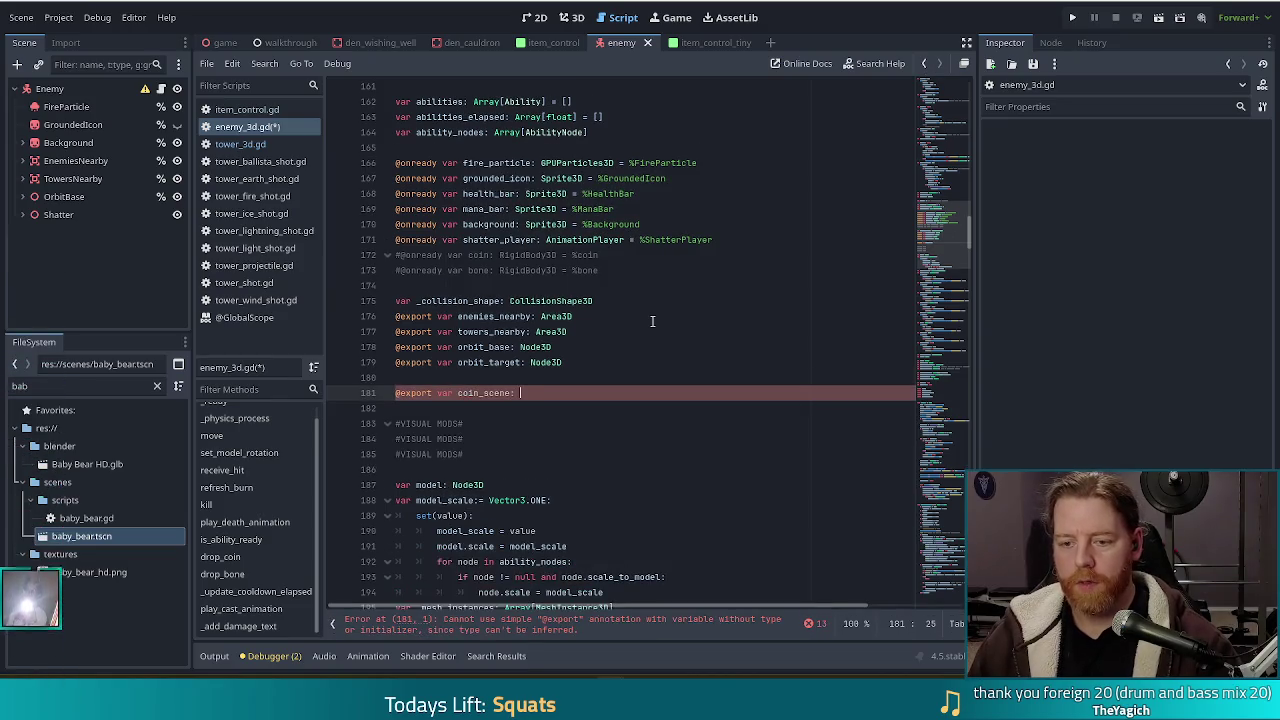
pyautogui.write(': Pack')
pyautogui.press('Return')
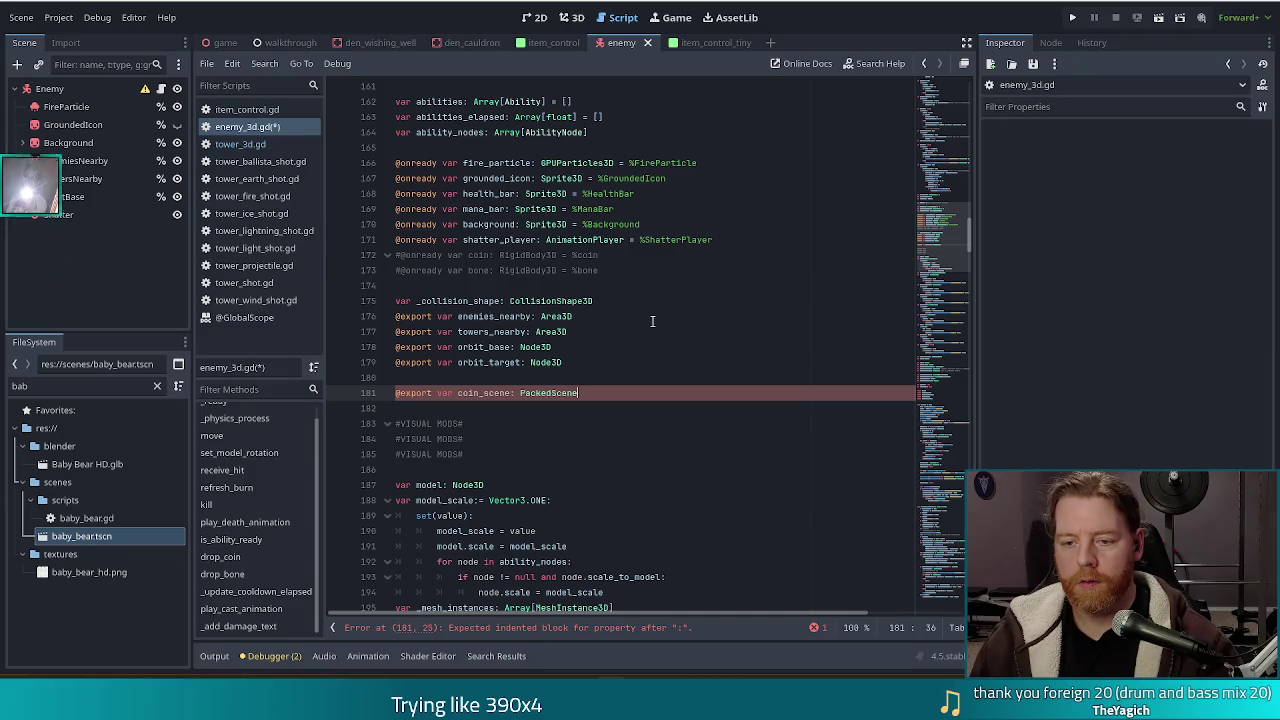
pyautogui.press('Return')
# Duplicate that line as 'bone_scene: PackedScene' and save enemy_3d.gd.
pyautogui.hotkey('shift', 'Up')
pyautogui.hotkey('ctrl', 'shift', 'd')
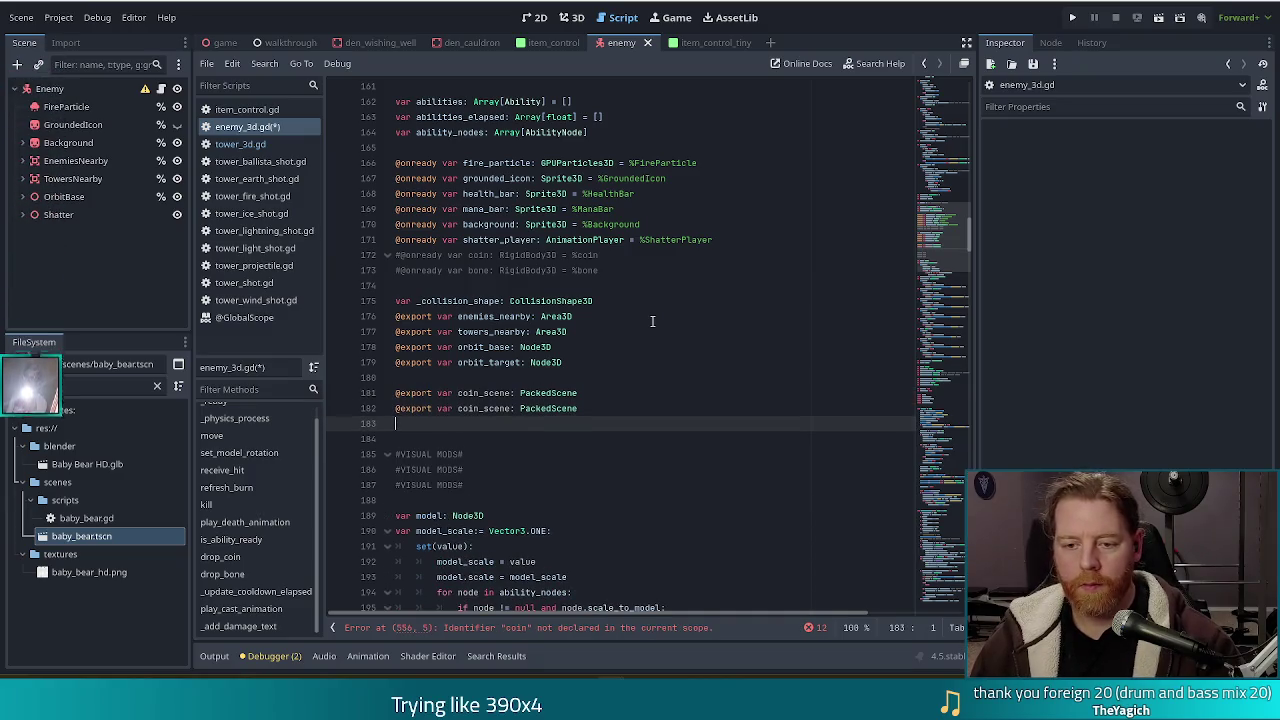
pyautogui.press('BackSpace')
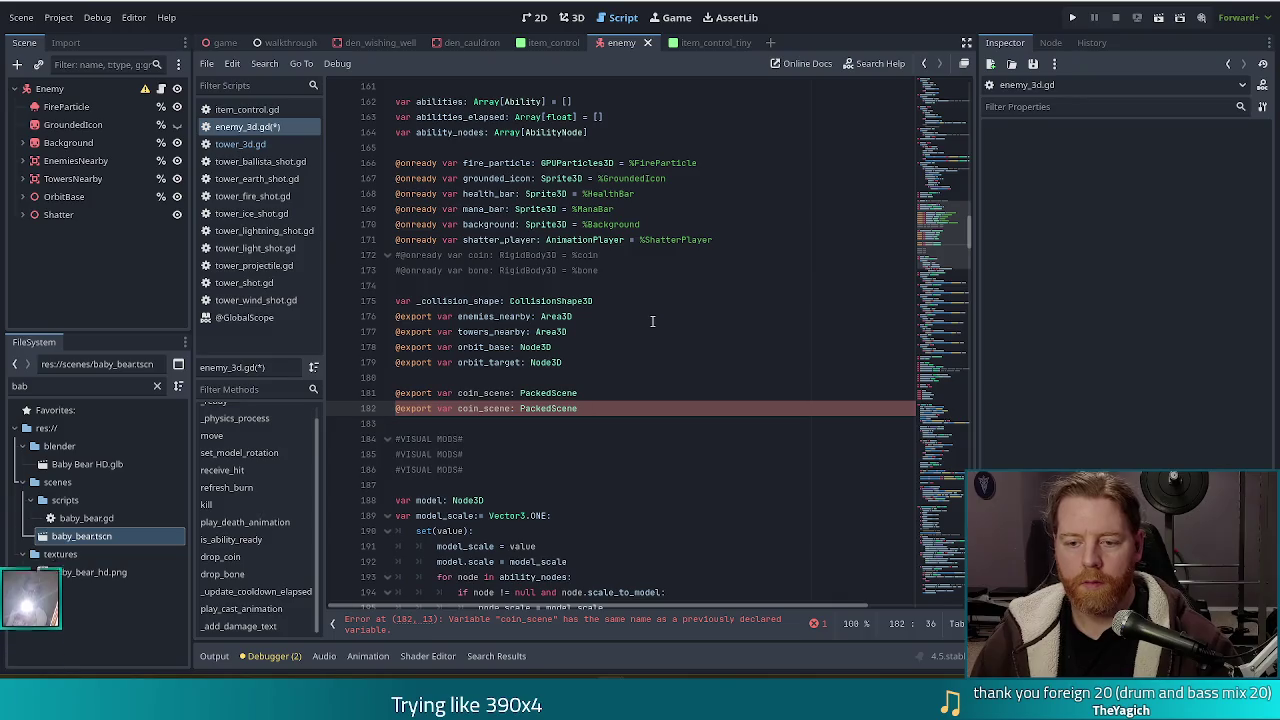
pyautogui.click(480, 408)
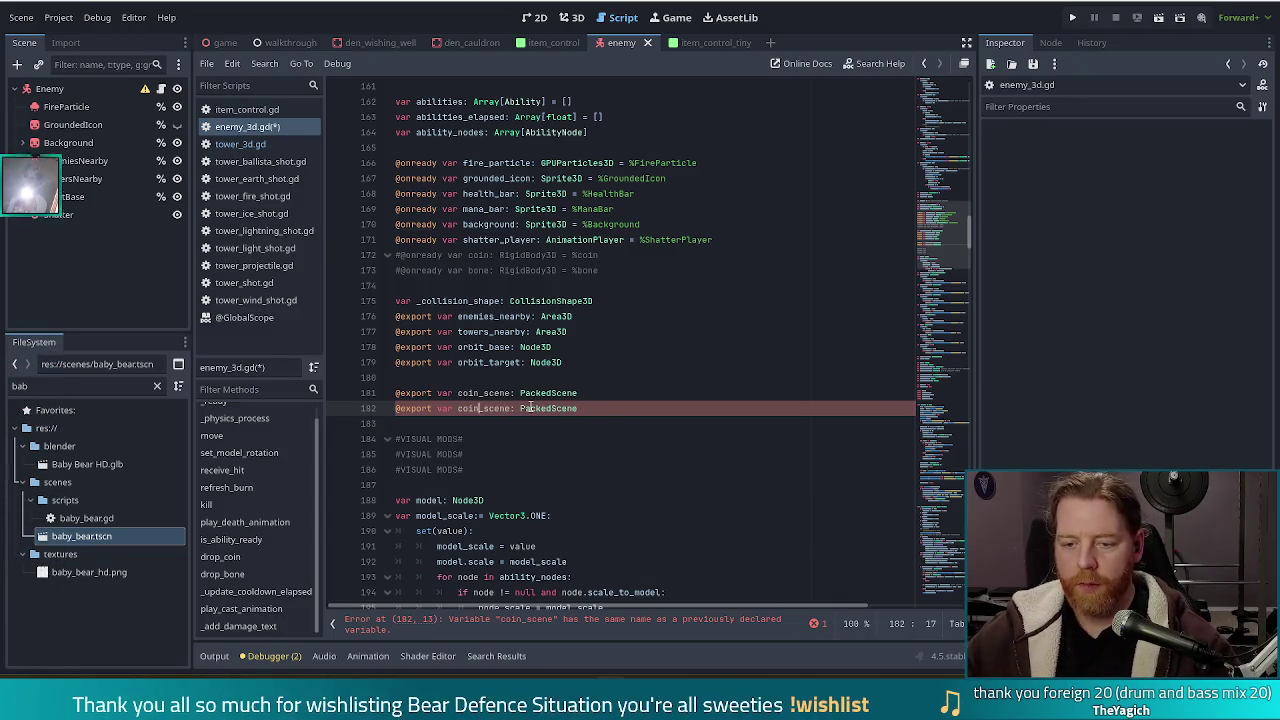
pyautogui.press('BackSpace')
pyautogui.press('BackSpace')
pyautogui.press('BackSpace')
pyautogui.write('bone')
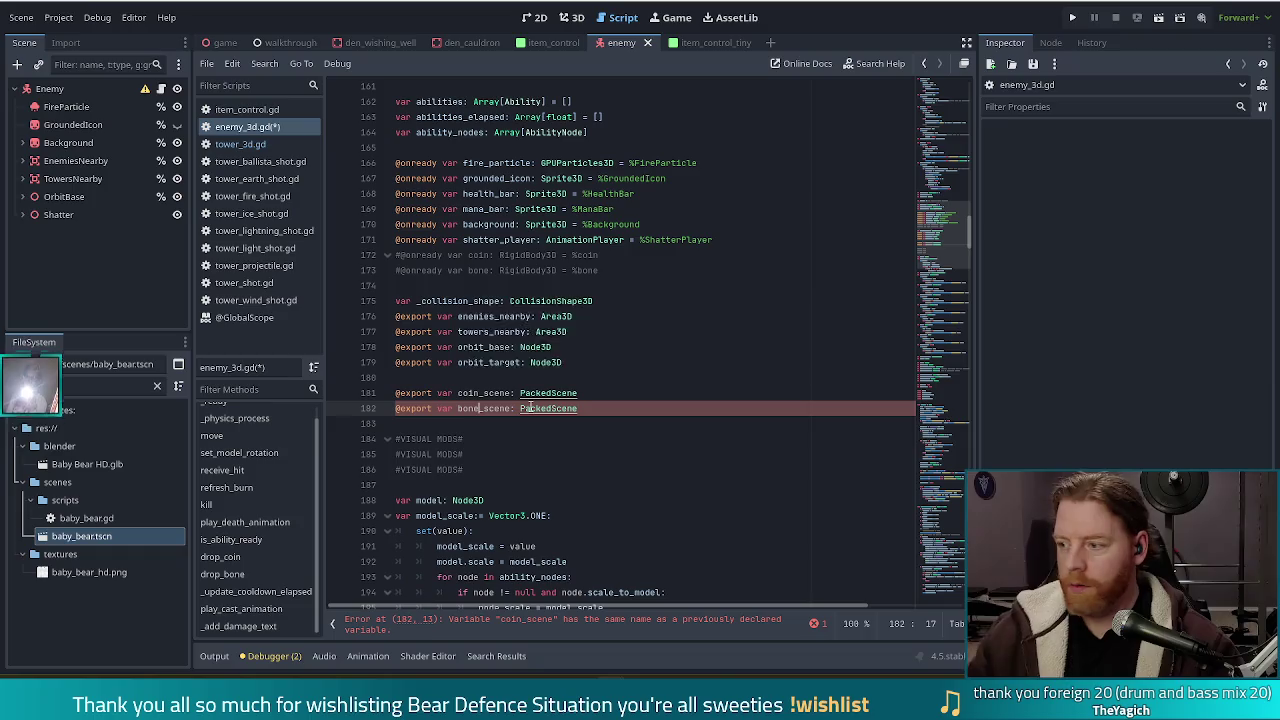
pyautogui.hotkey('ctrl', 's')
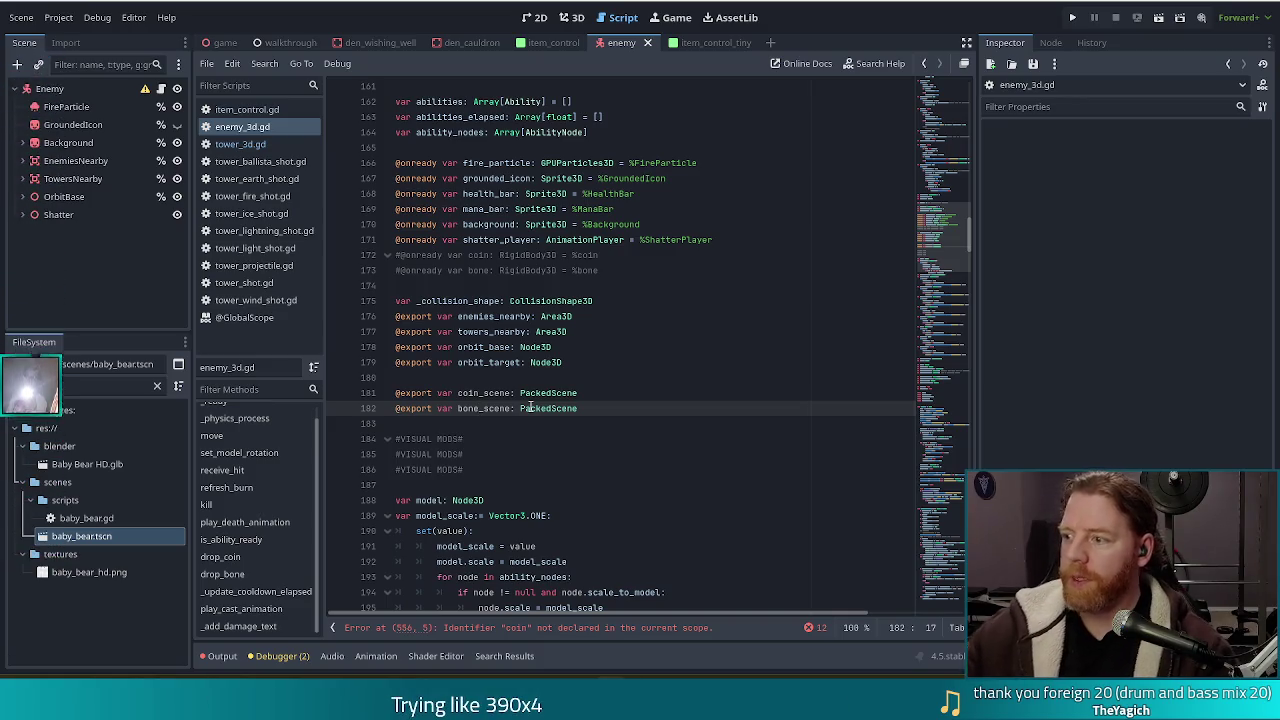
pyautogui.click(593, 407)
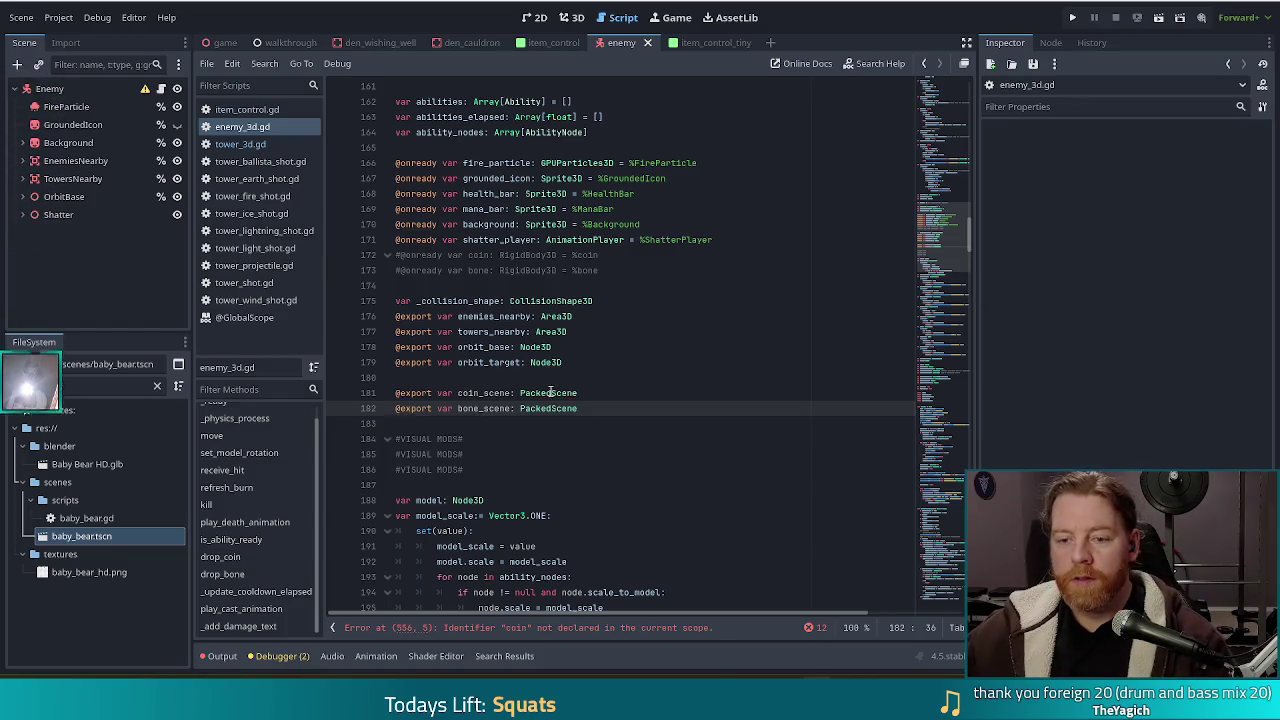
# Select the Enemy node to show its properties, then scroll the script to drop_coin's header.
pyautogui.click(627, 407)
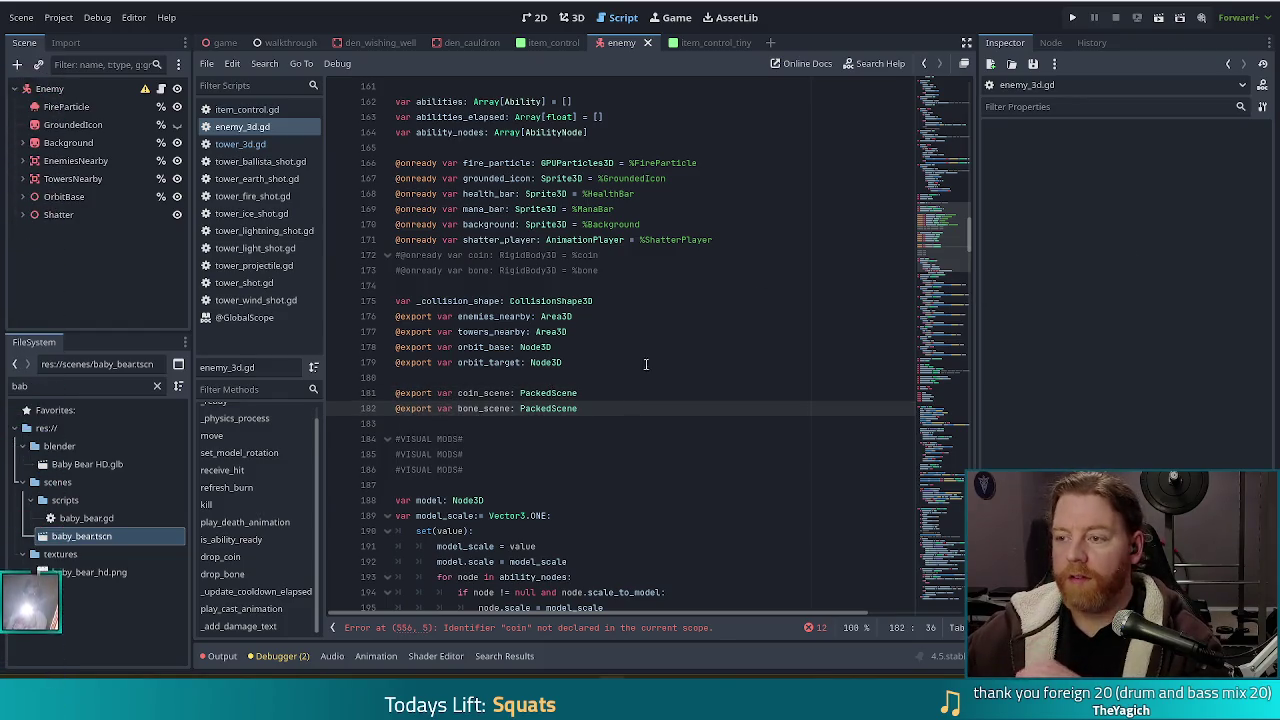
pyautogui.click(49, 90)
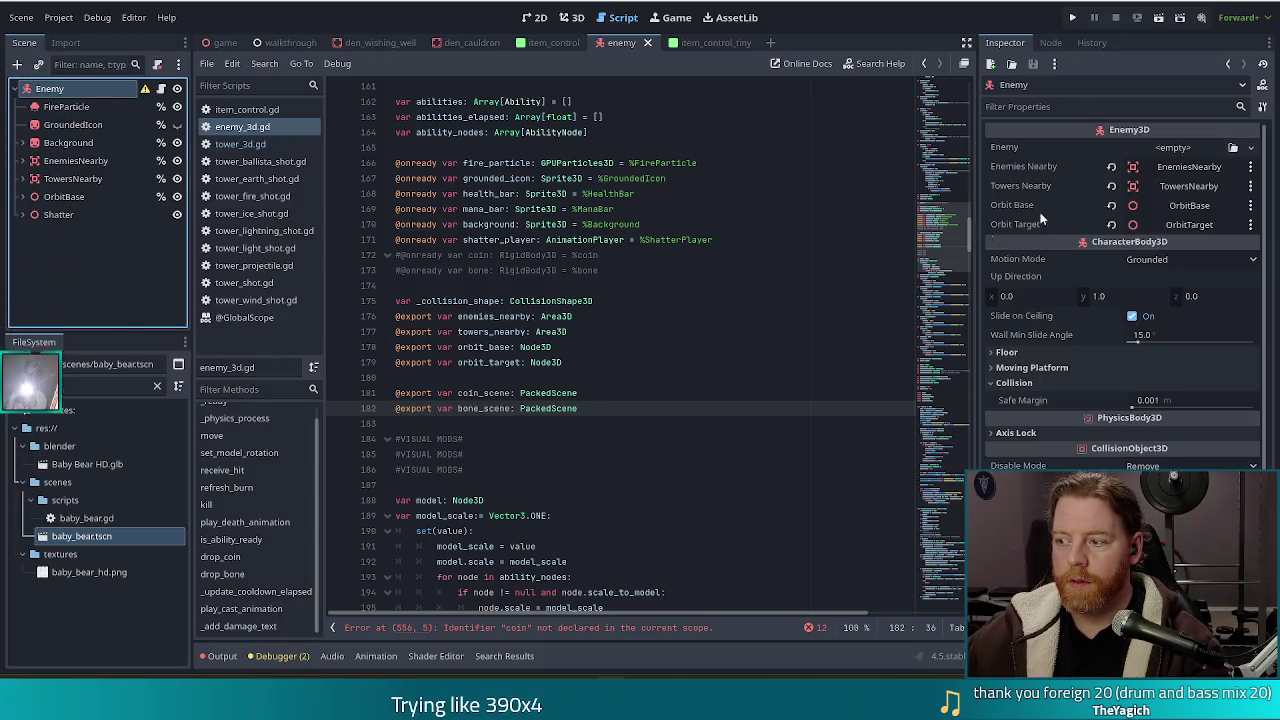
pyautogui.scroll(-2, 1068, 356)
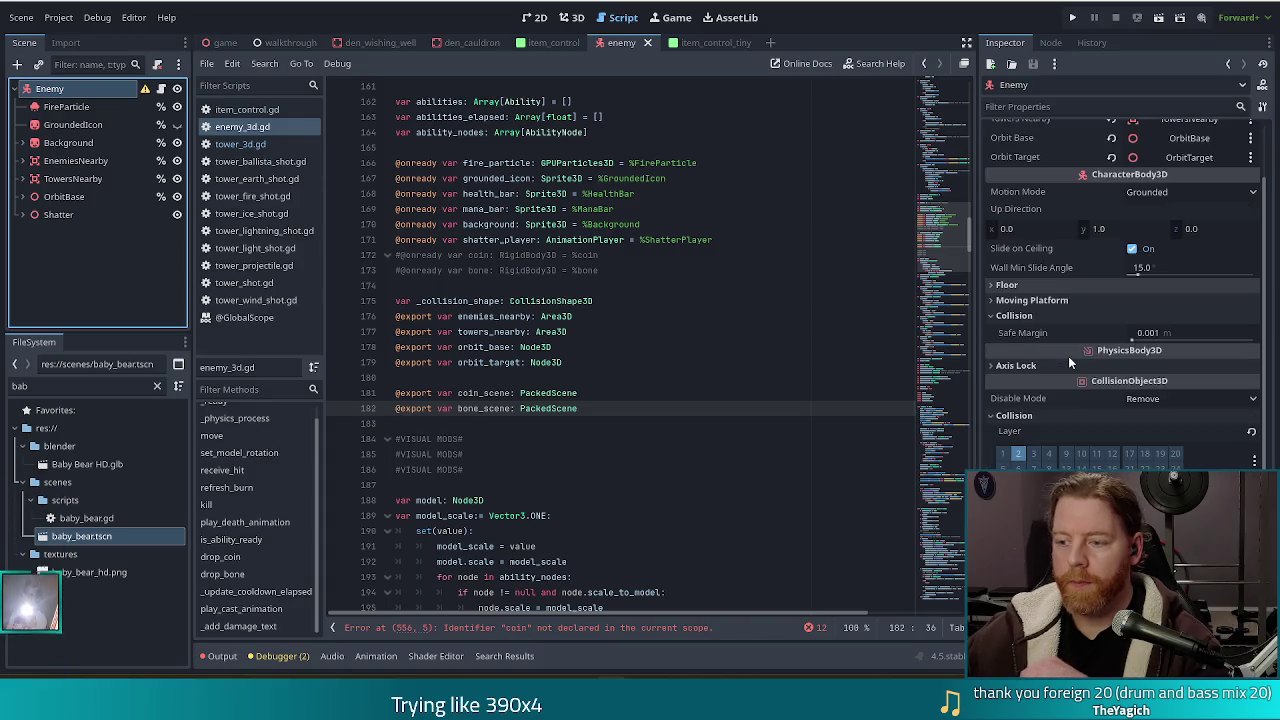
pyautogui.moveTo(950, 248); pyautogui.dragTo(950, 578)
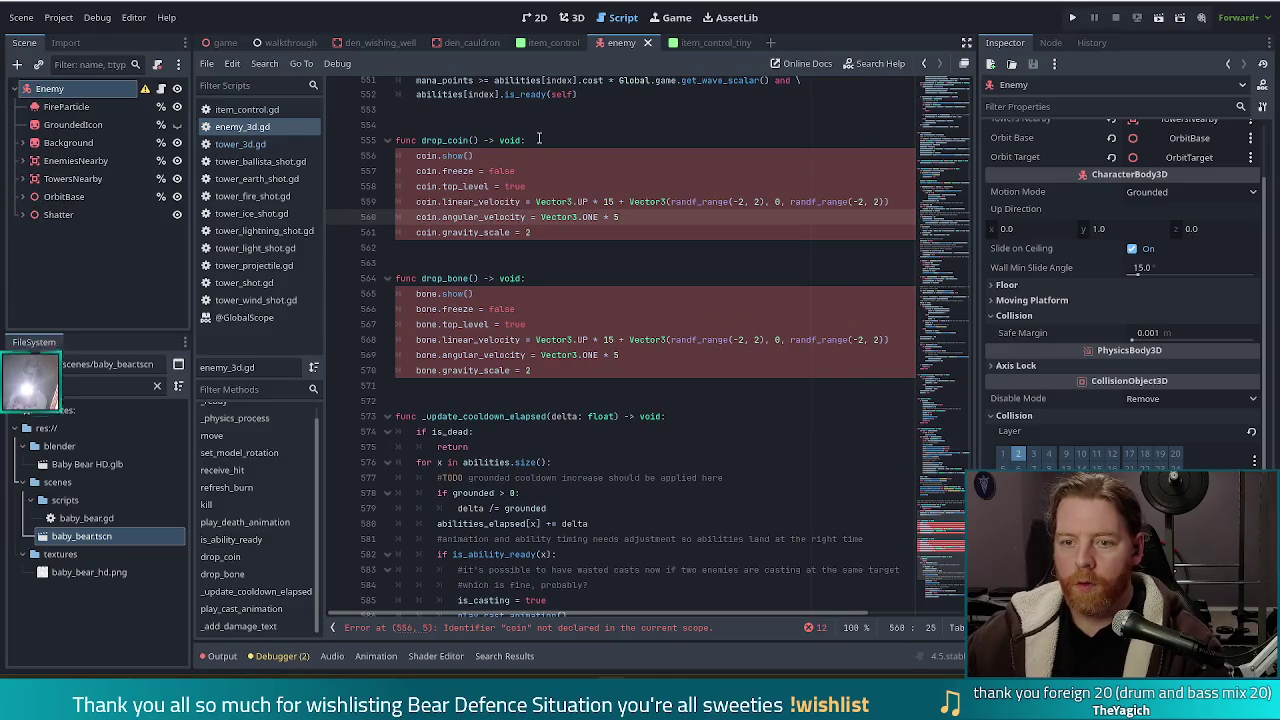
pyautogui.click(540, 140)
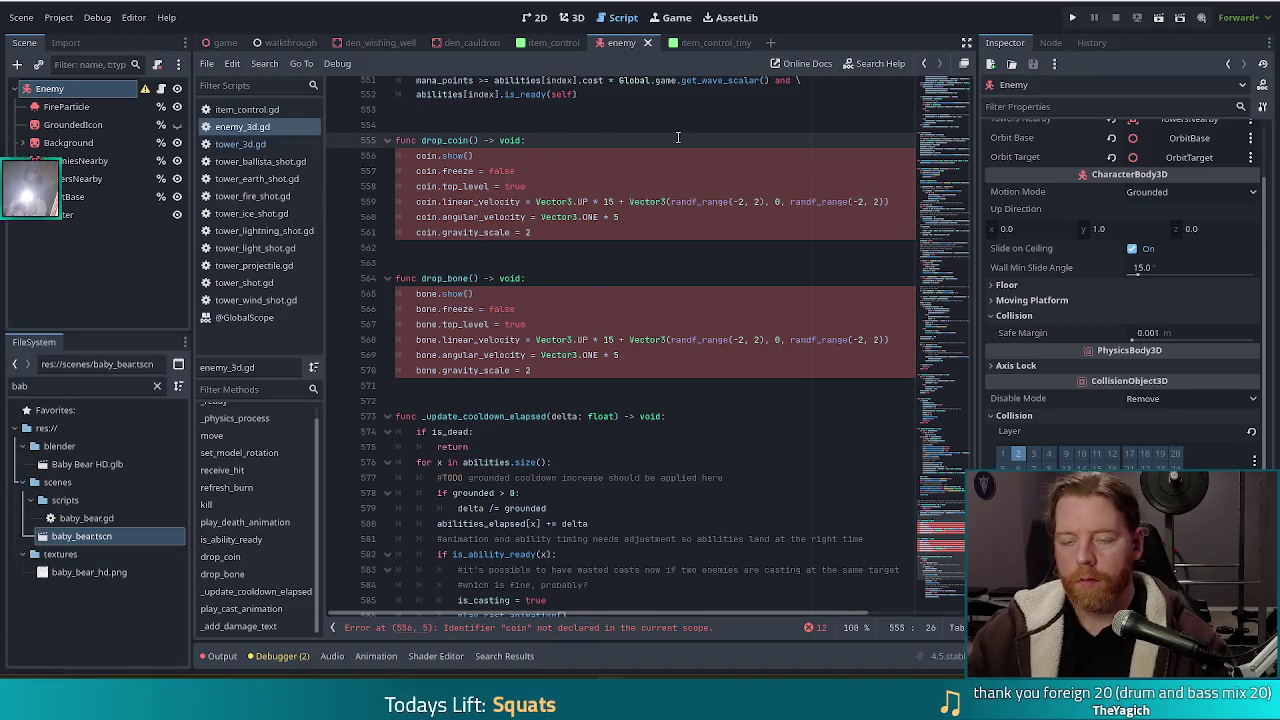
# Add 'var coin = coin_scene.instantiate()' as a new line in drop_coin.
pyautogui.press('Return')
pyautogui.write('var coin ')
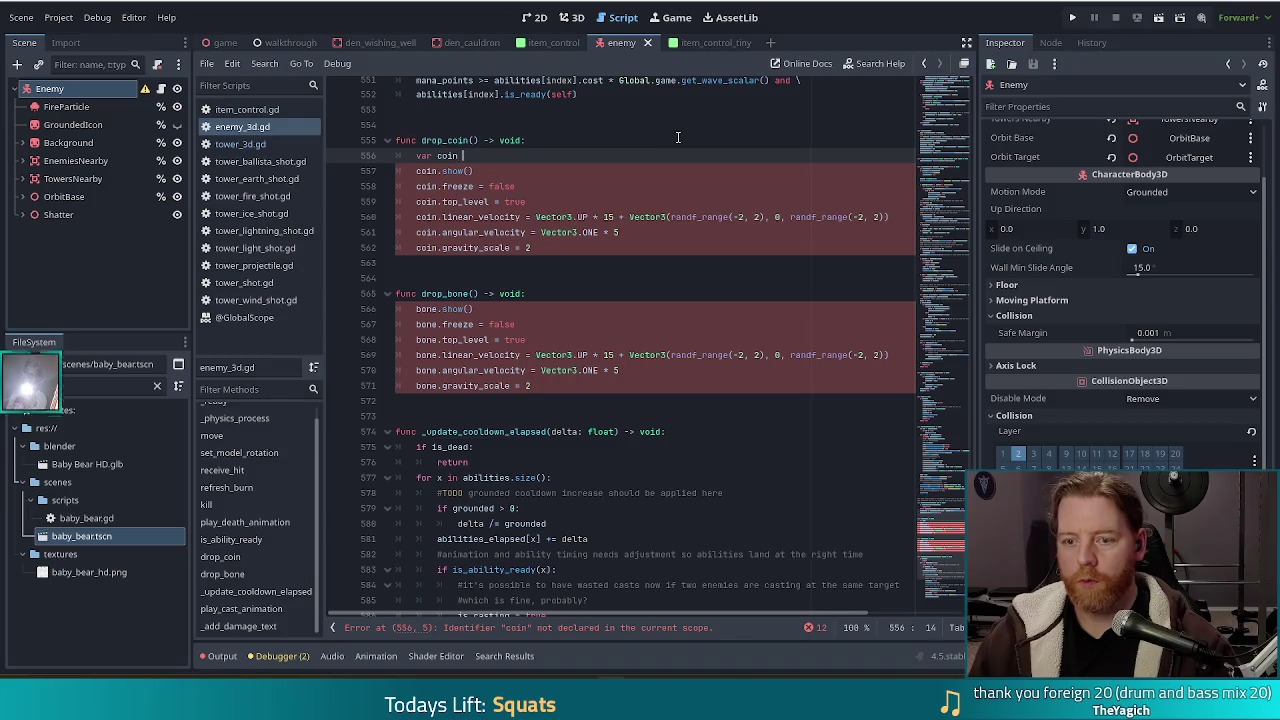
pyautogui.write('coin')
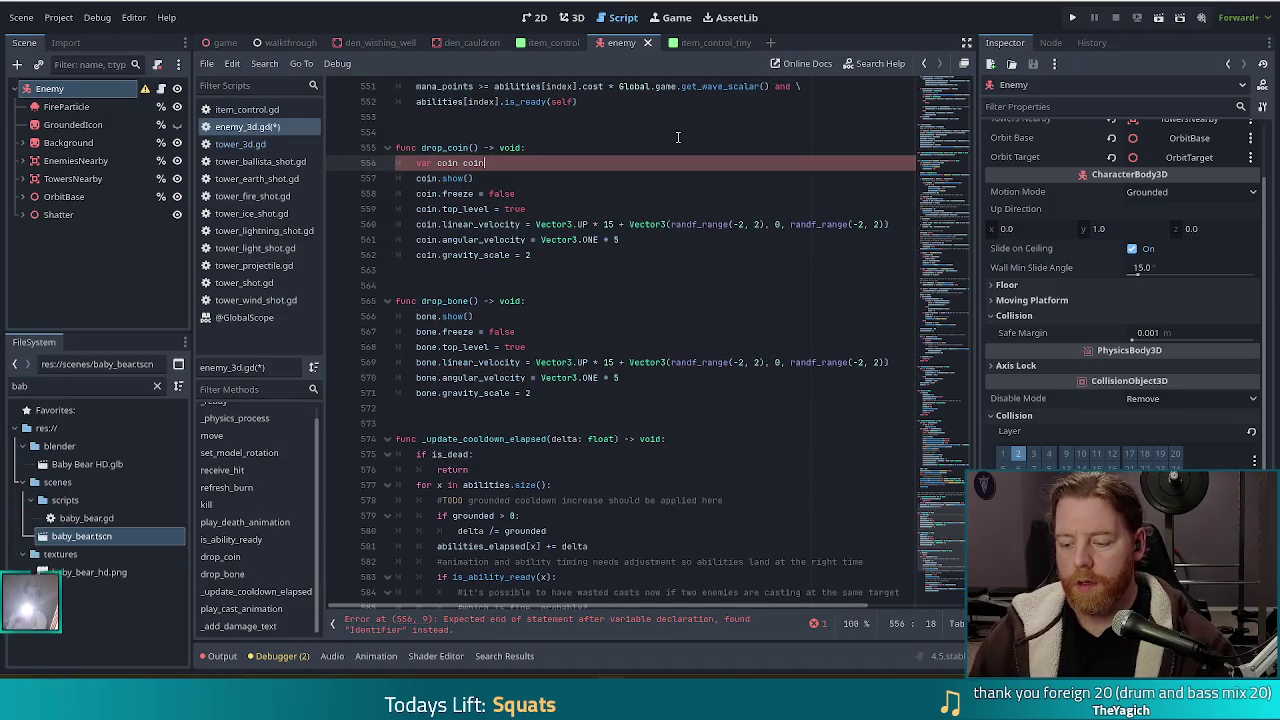
pyautogui.press('BackSpace')
pyautogui.press('BackSpace')
pyautogui.press('BackSpace')
pyautogui.press('BackSpace')
pyautogui.write('= co')
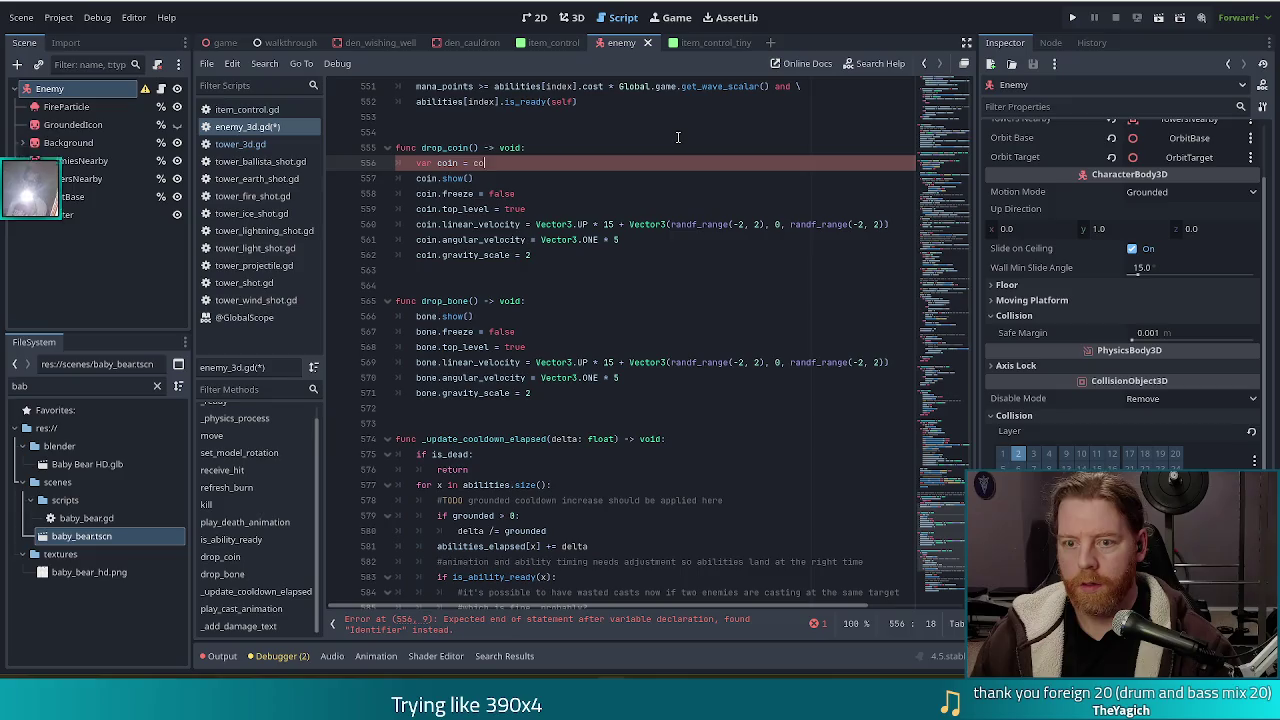
pyautogui.write('in_scene.')
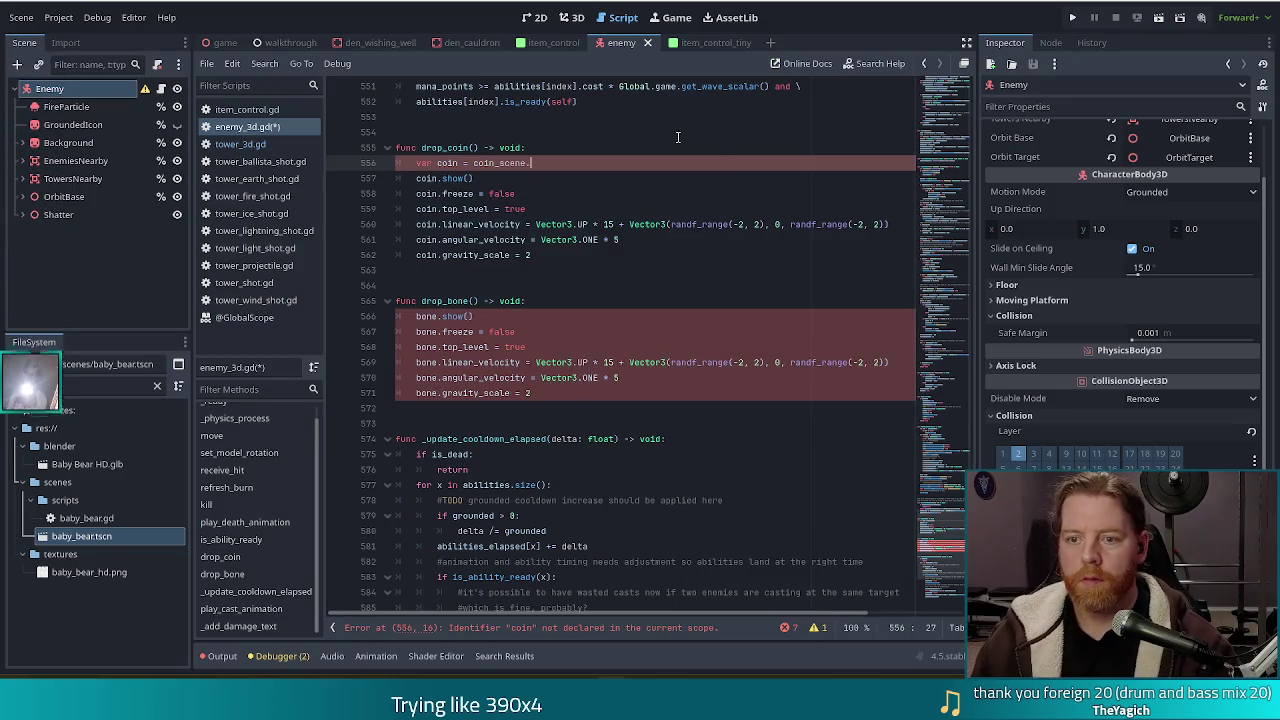
pyautogui.write('inst')
pyautogui.press('Return')
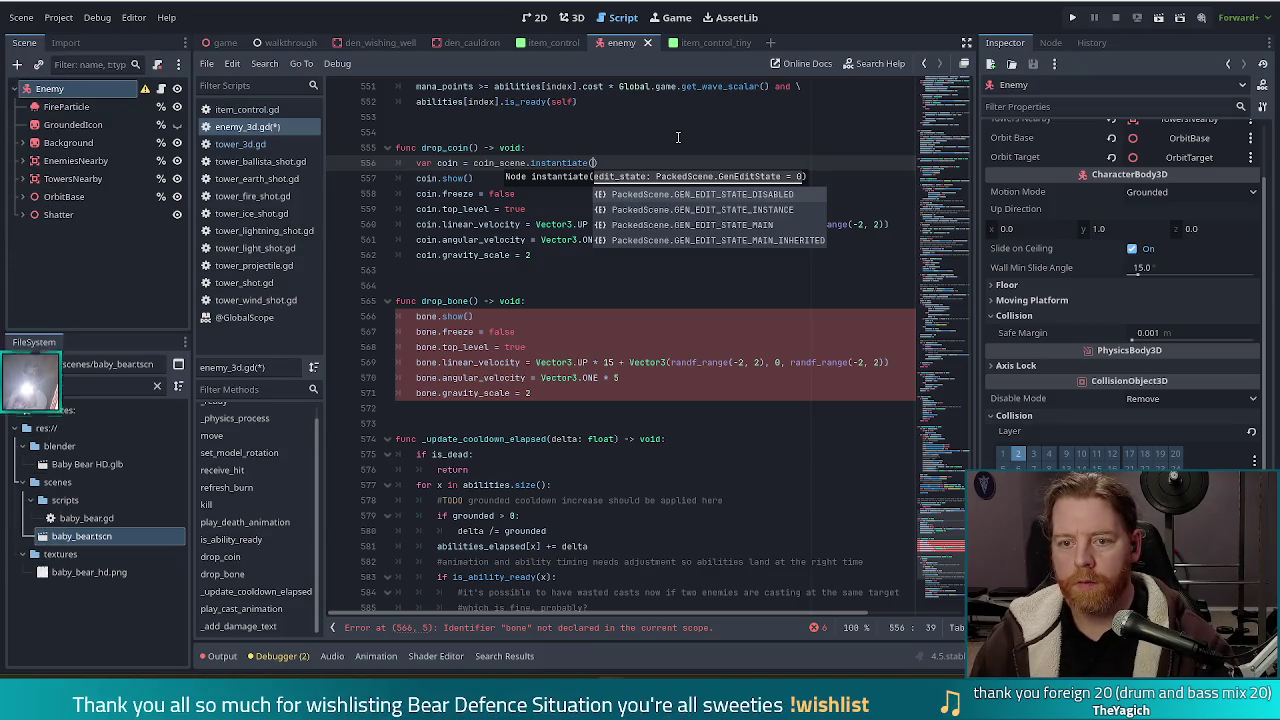
# Select the coin instantiation line in drop_coin for copying.
pyautogui.click(589, 243)
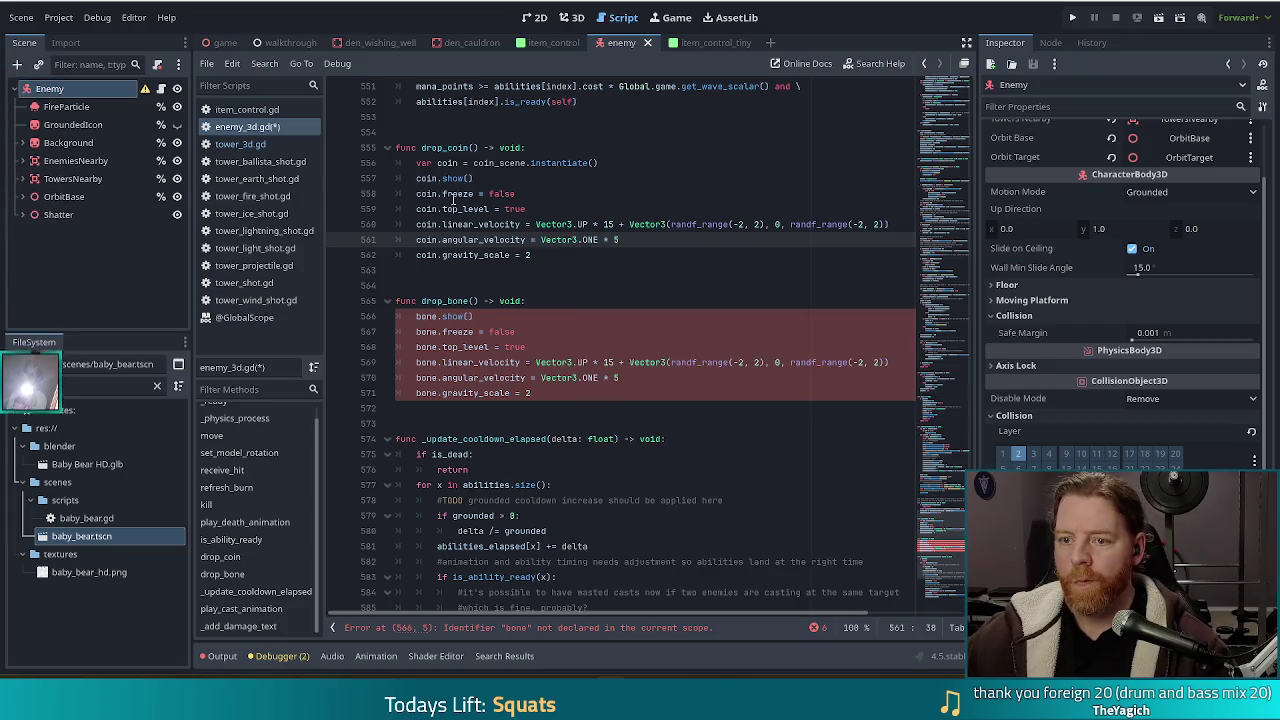
pyautogui.click(551, 196)
pyautogui.moveTo(600, 162); pyautogui.dragTo(527, 147)
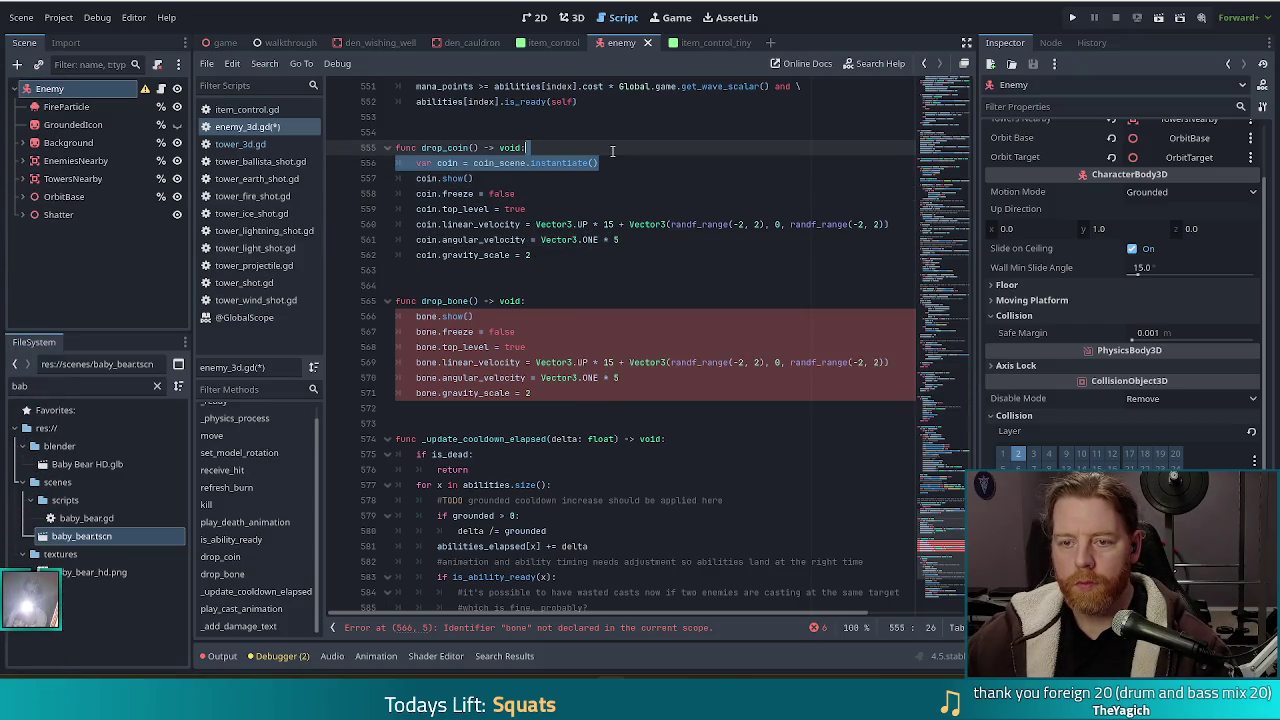
# Copy the coin instantiation line into drop_bone.
pyautogui.hotkey('ctrl', 'c')
pyautogui.click(535, 300)
pyautogui.hotkey('ctrl', 'v')
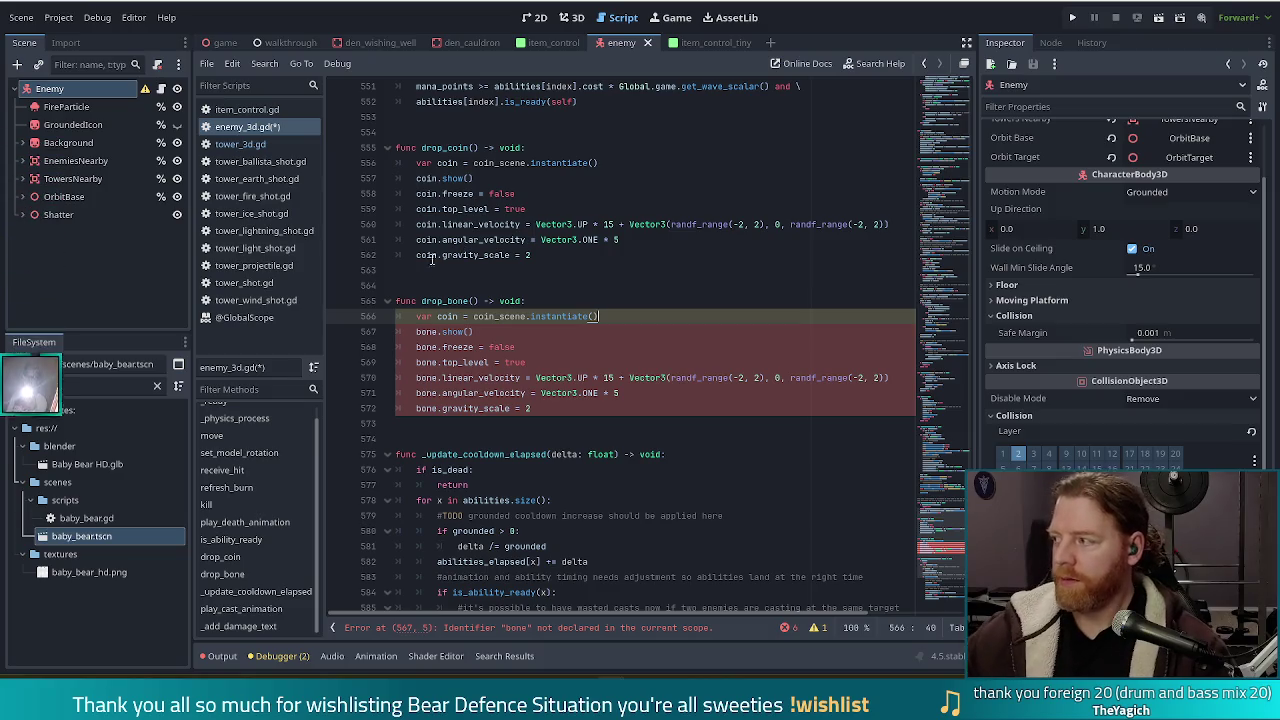
# Change the pasted line to 'var bone = bone_scene.instantiate()'.
pyautogui.click(449, 300)
pyautogui.doubleClick(446, 316)
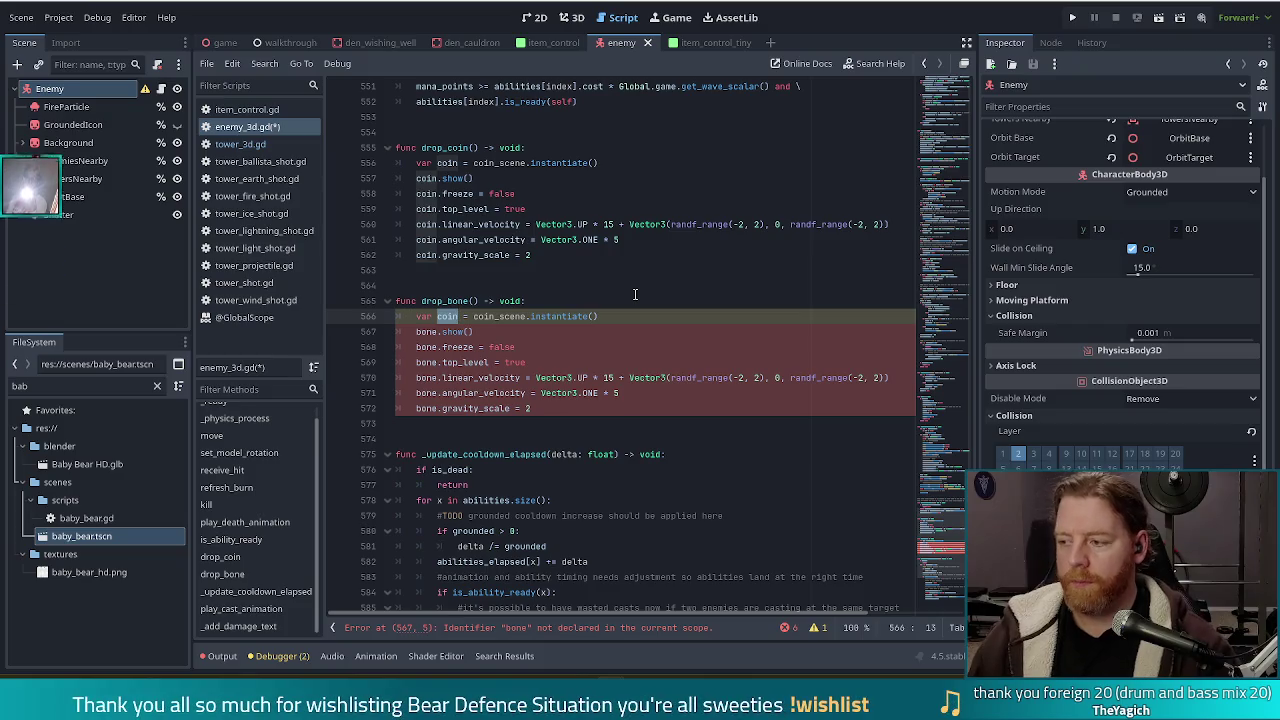
pyautogui.write('bone')
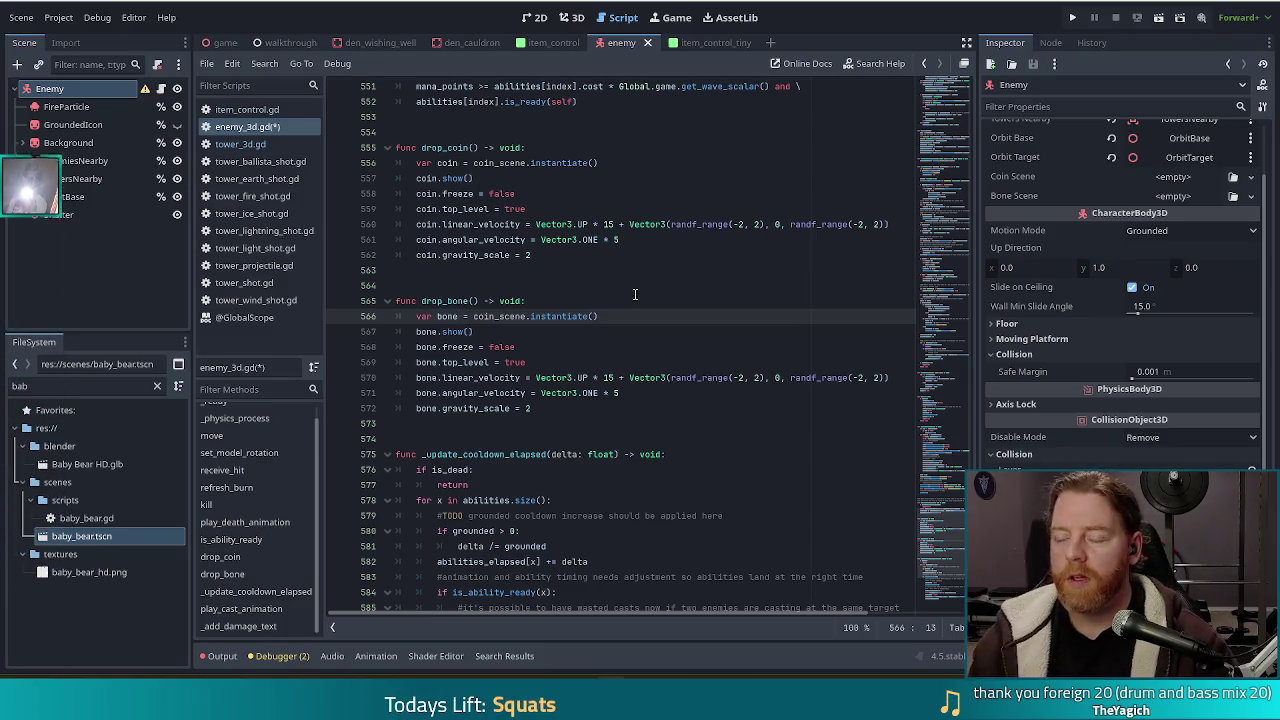
pyautogui.press('Right')
pyautogui.press('Right')
pyautogui.press('Right')
pyautogui.press('Right')
pyautogui.press('Right')
pyautogui.press('Right')
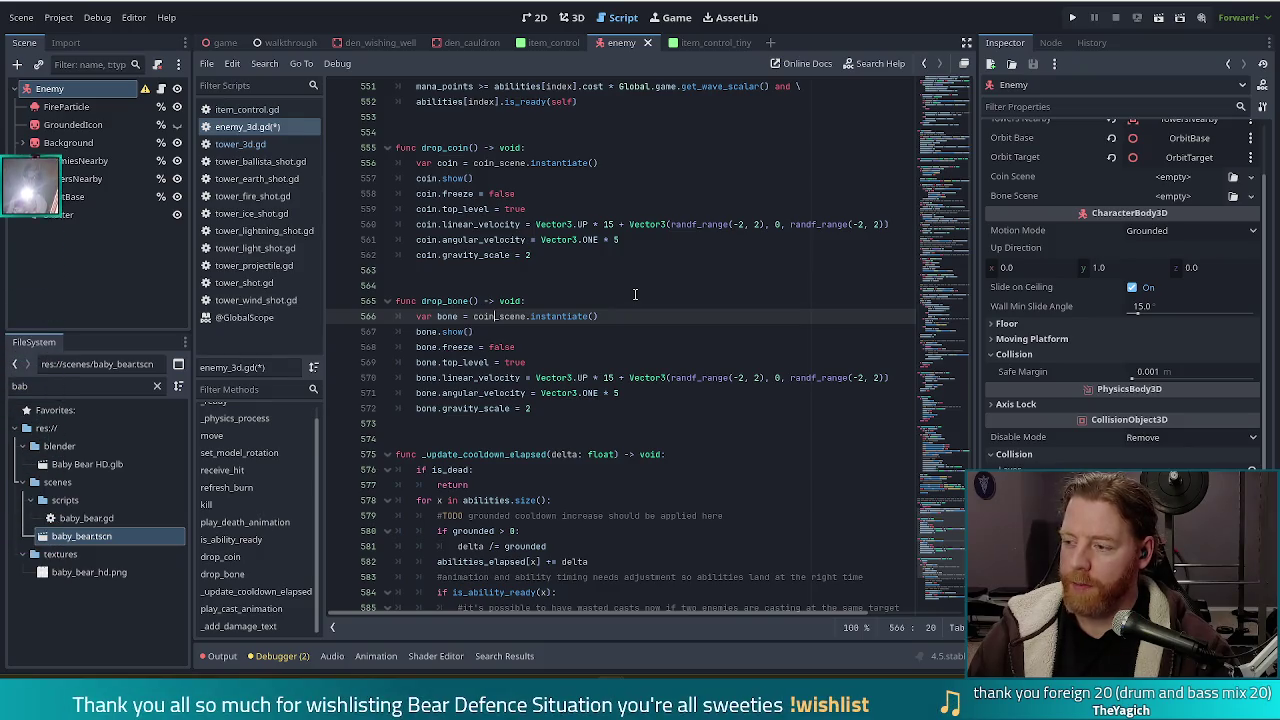
pyautogui.press('BackSpace')
pyautogui.press('BackSpace')
pyautogui.press('BackSpace')
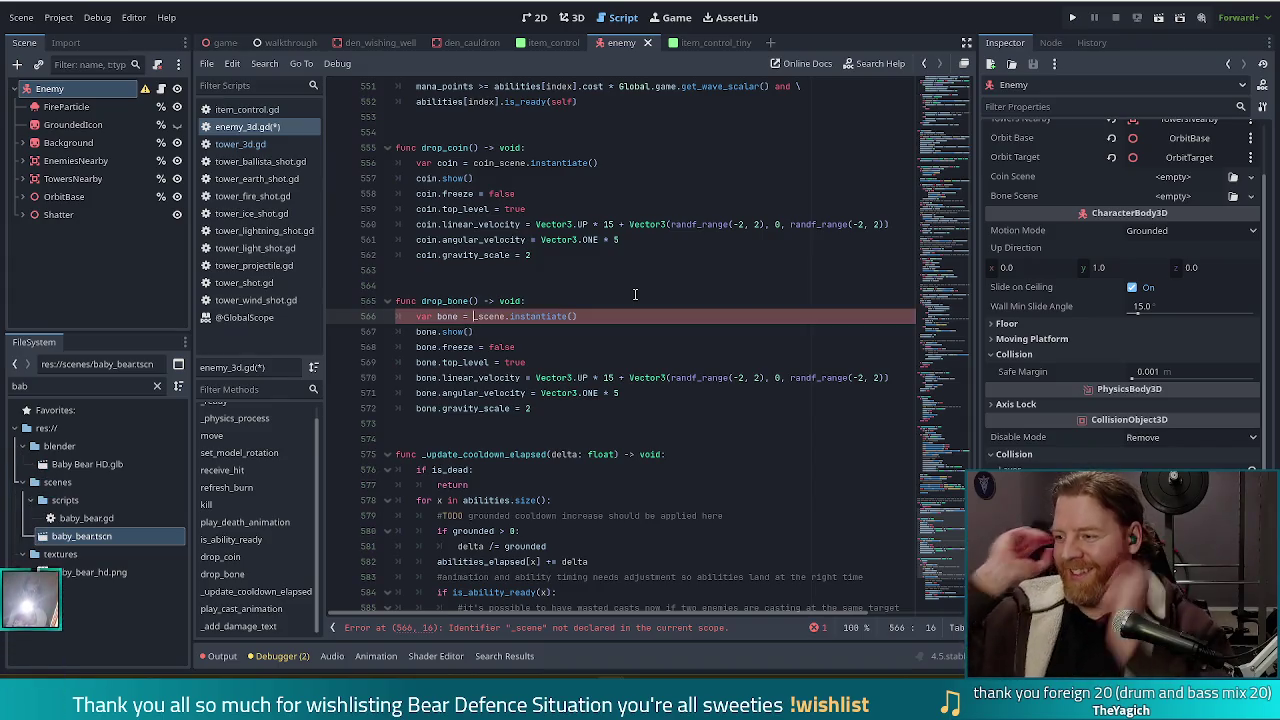
pyautogui.write('bone')
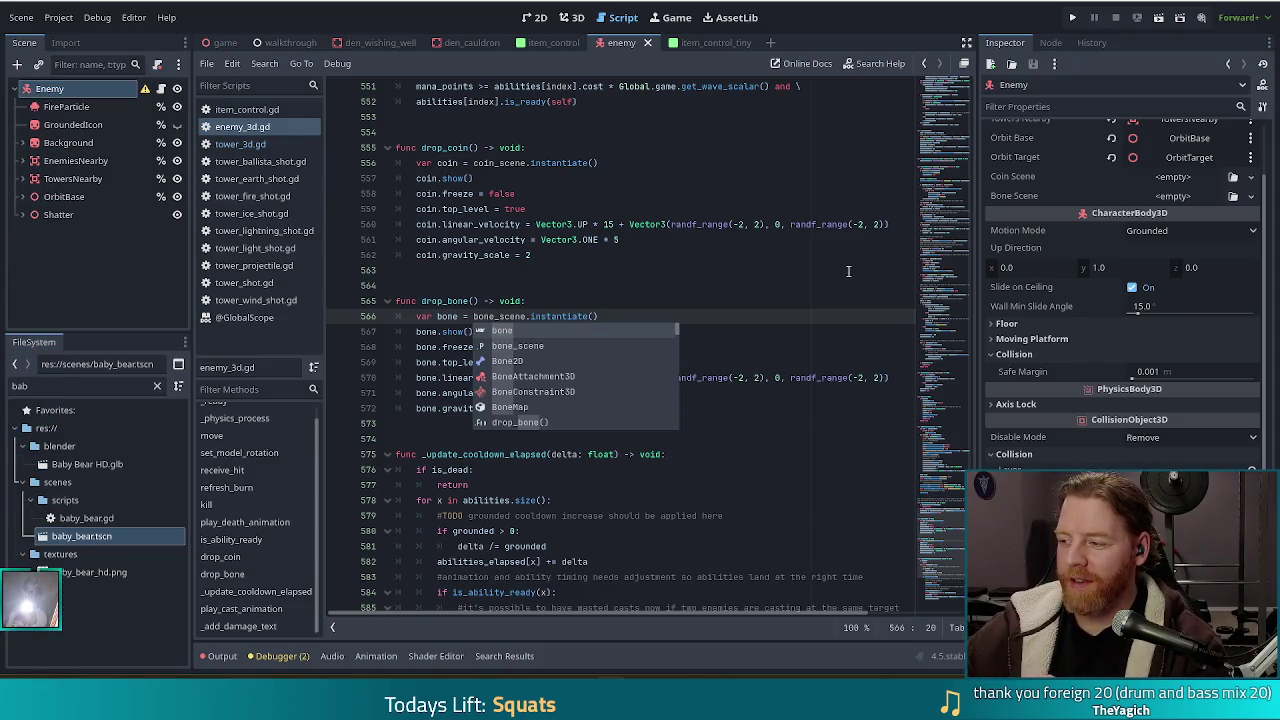
pyautogui.click(710, 336)
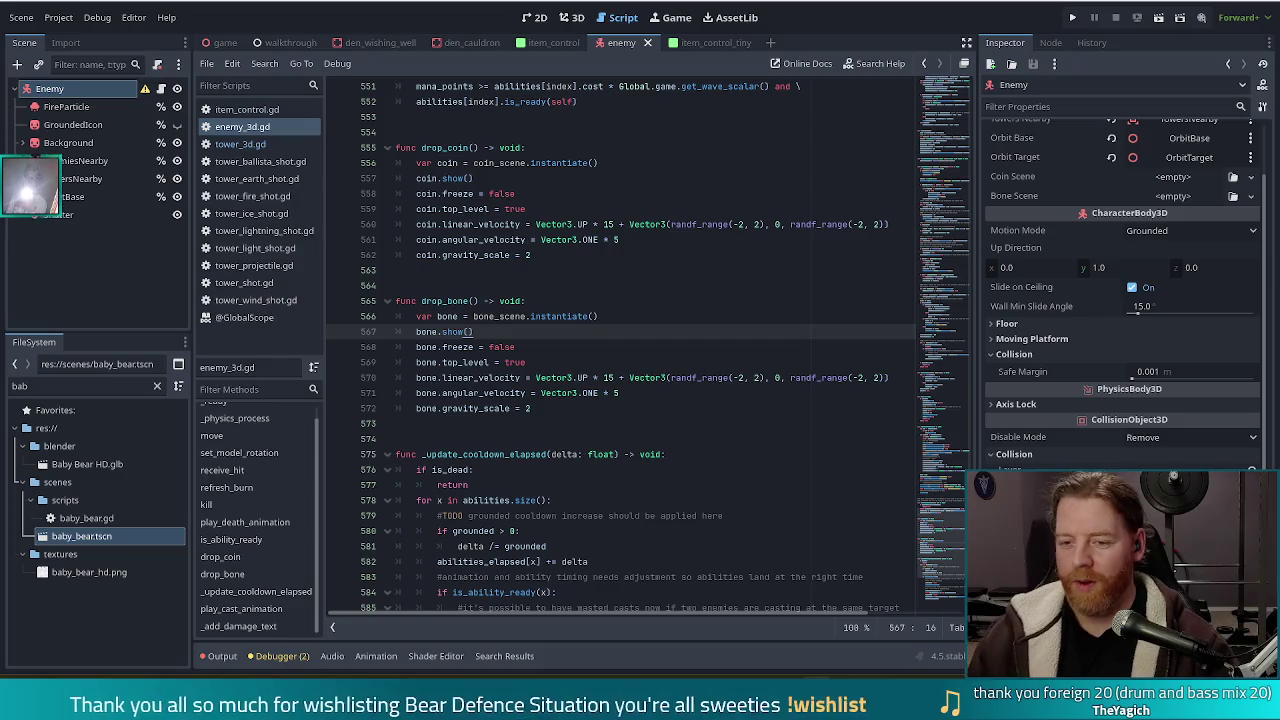
# Move to the bone.freeze line to review the drop_bone code.
pyautogui.click(536, 347)
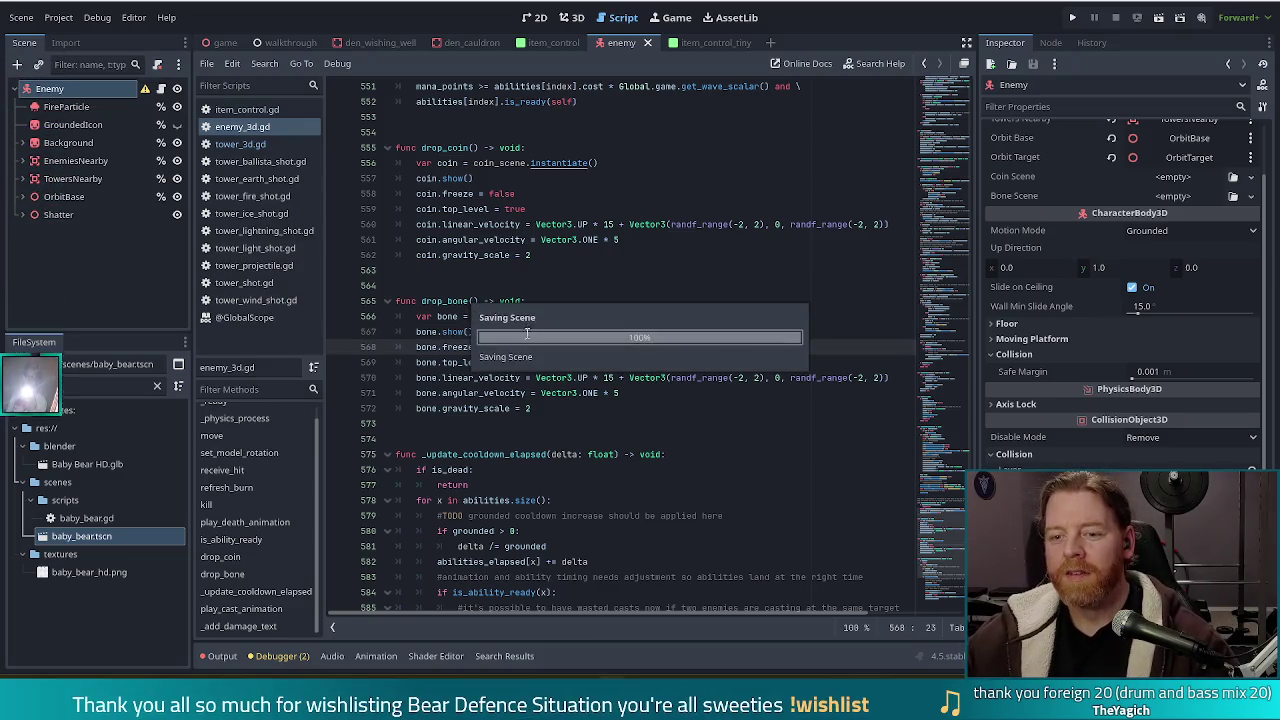
pyautogui.moveTo(565, 323)
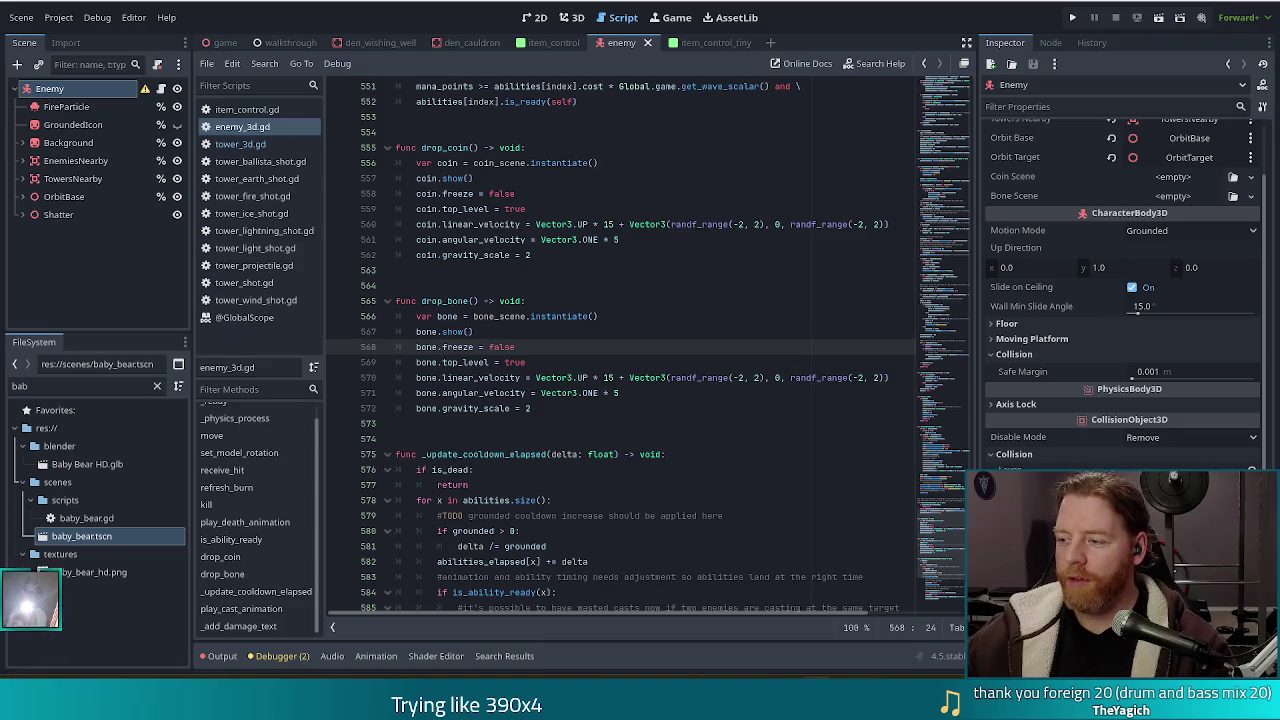
# Review the bone.top_level, bone.freeze and bone.show lines, then select the FileSystem filter text.
pyautogui.click(561, 369)
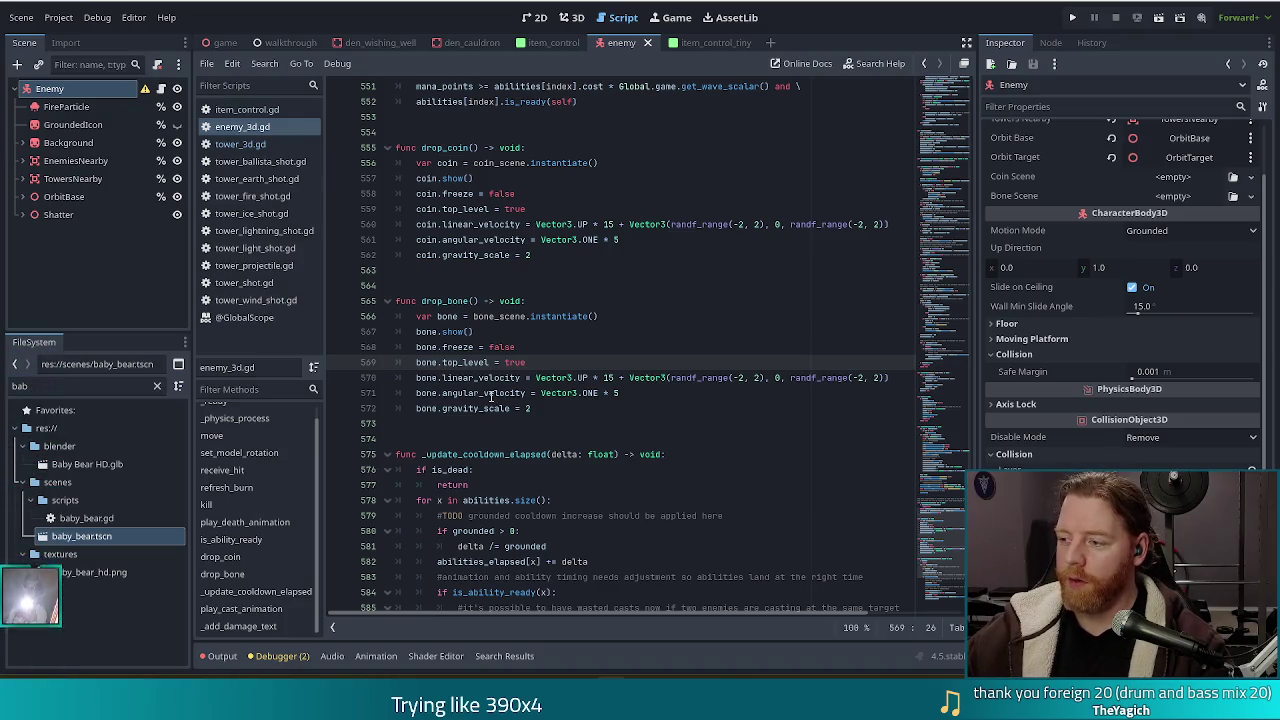
pyautogui.click(540, 347)
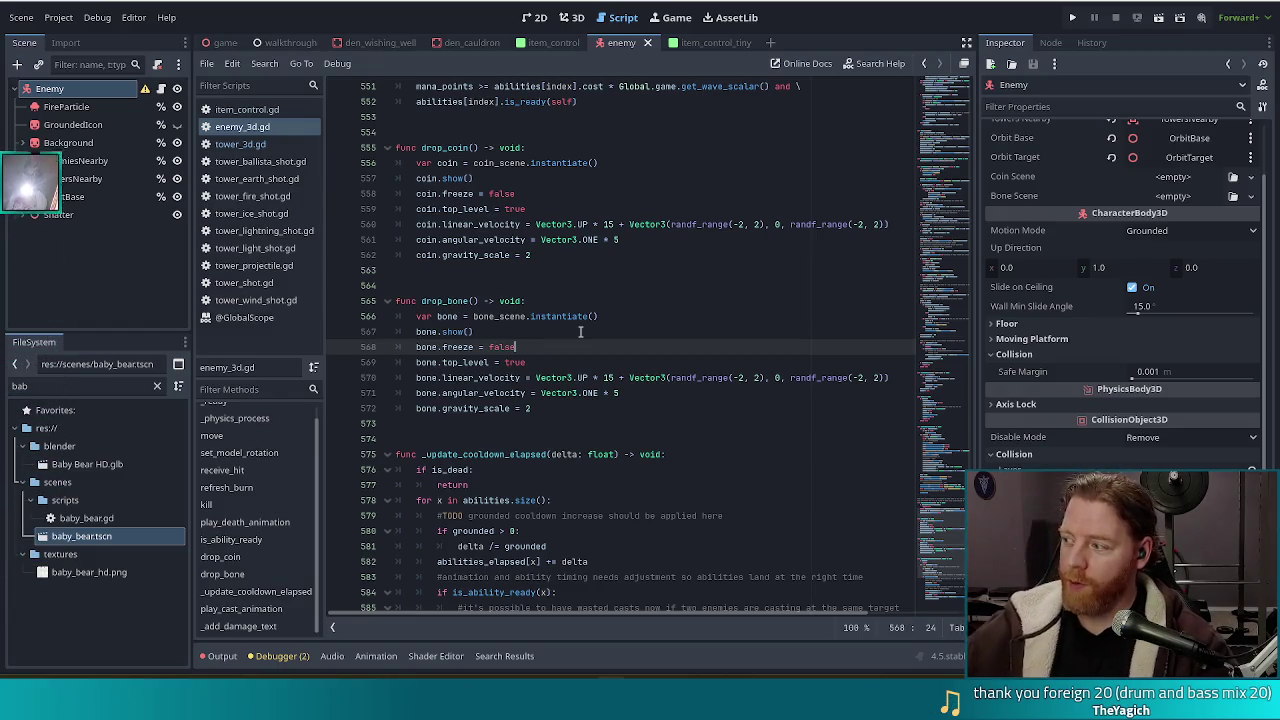
pyautogui.click(640, 331)
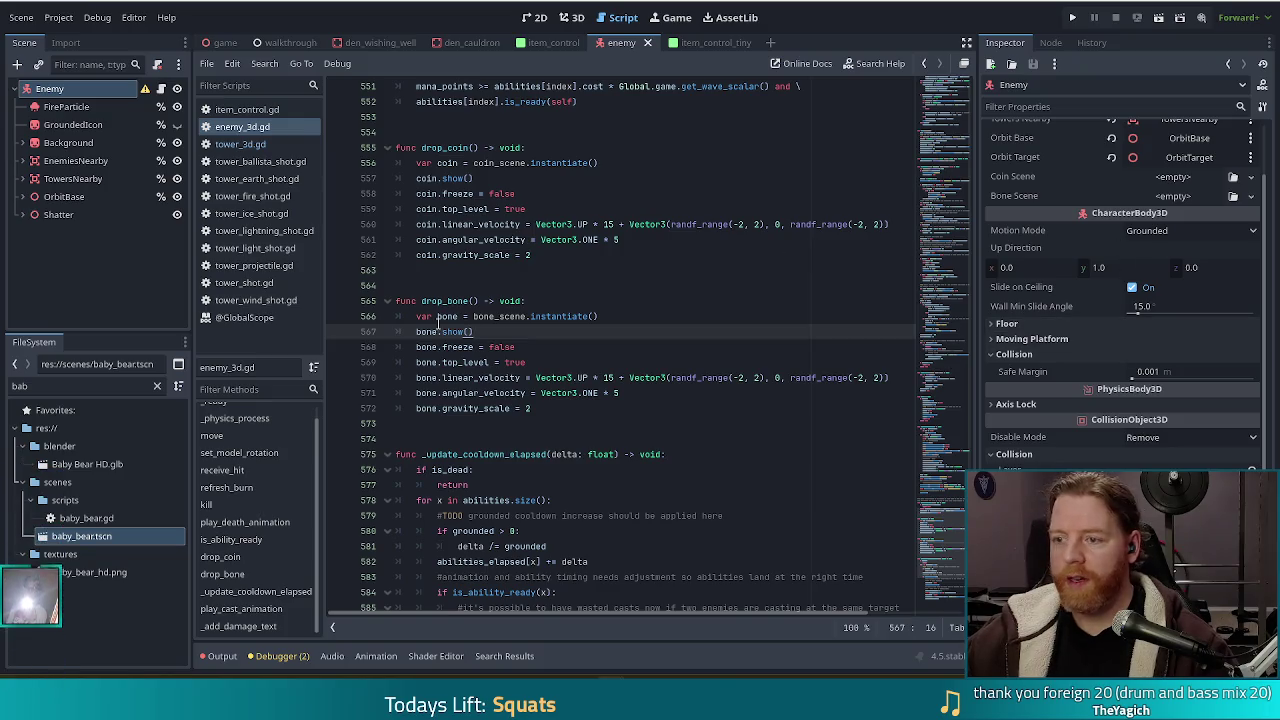
pyautogui.doubleClick(8, 385)
# Filter files by 'coin' and assign coin.tscn to the enemy's Coin Scene slot.
pyautogui.write('coin')
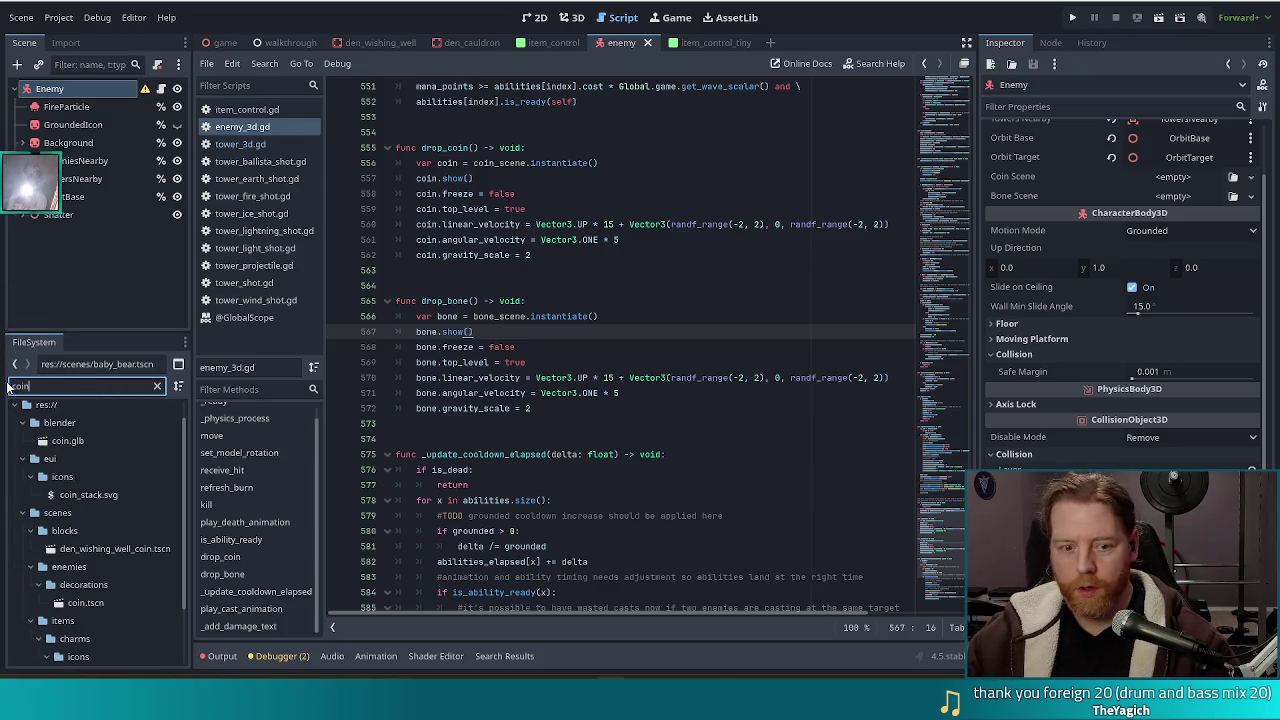
pyautogui.click(80, 441)
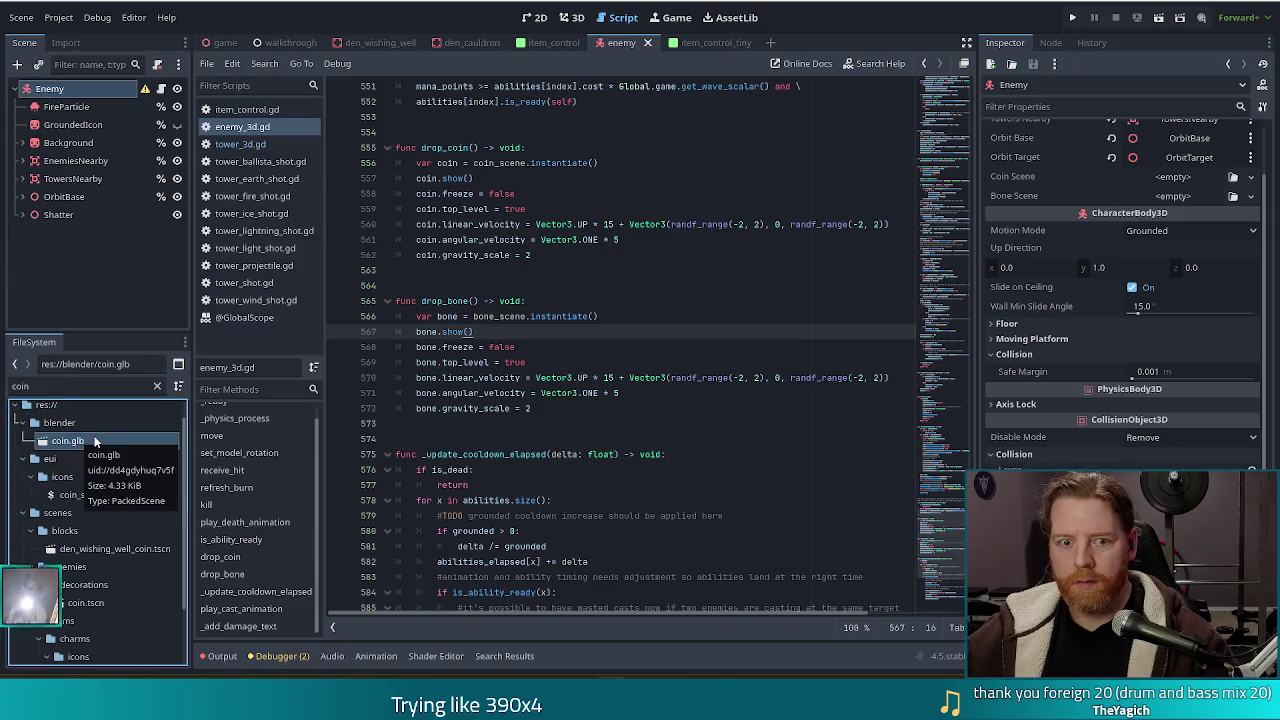
pyautogui.scroll(-2, 137, 575)
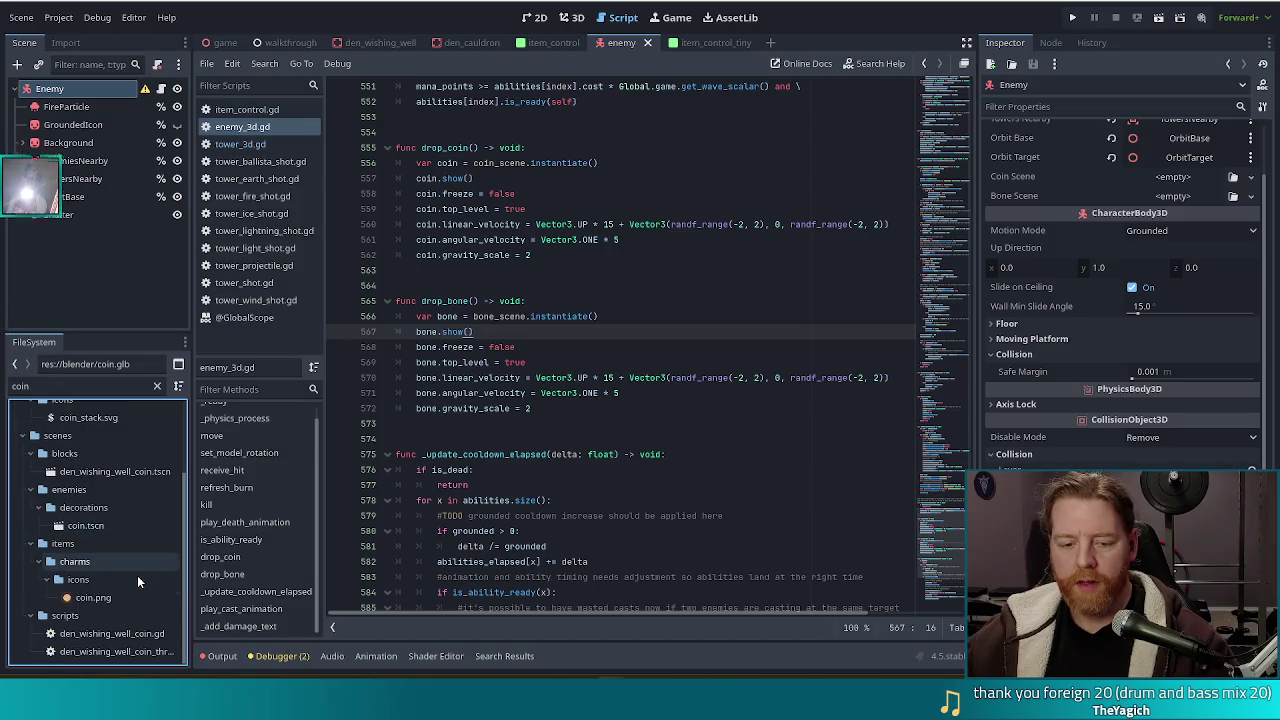
pyautogui.click(82, 527)
pyautogui.moveTo(80, 531)
pyautogui.mouseDown()
pyautogui.moveTo(640, 240)
pyautogui.moveTo(1188, 180)
pyautogui.mouseUp()
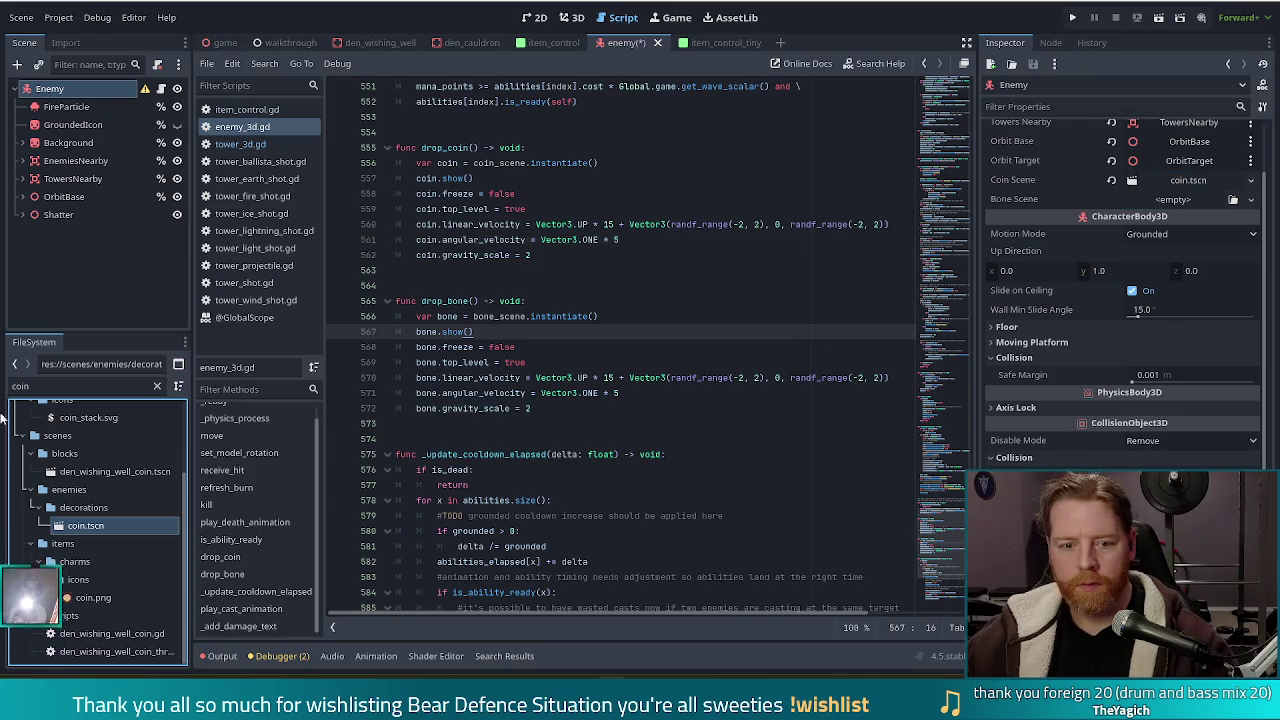
# Filter by 'bone', assign bone.tscn to the Bone Scene slot, and save.
pyautogui.doubleClick(55, 386)
pyautogui.write('bone')
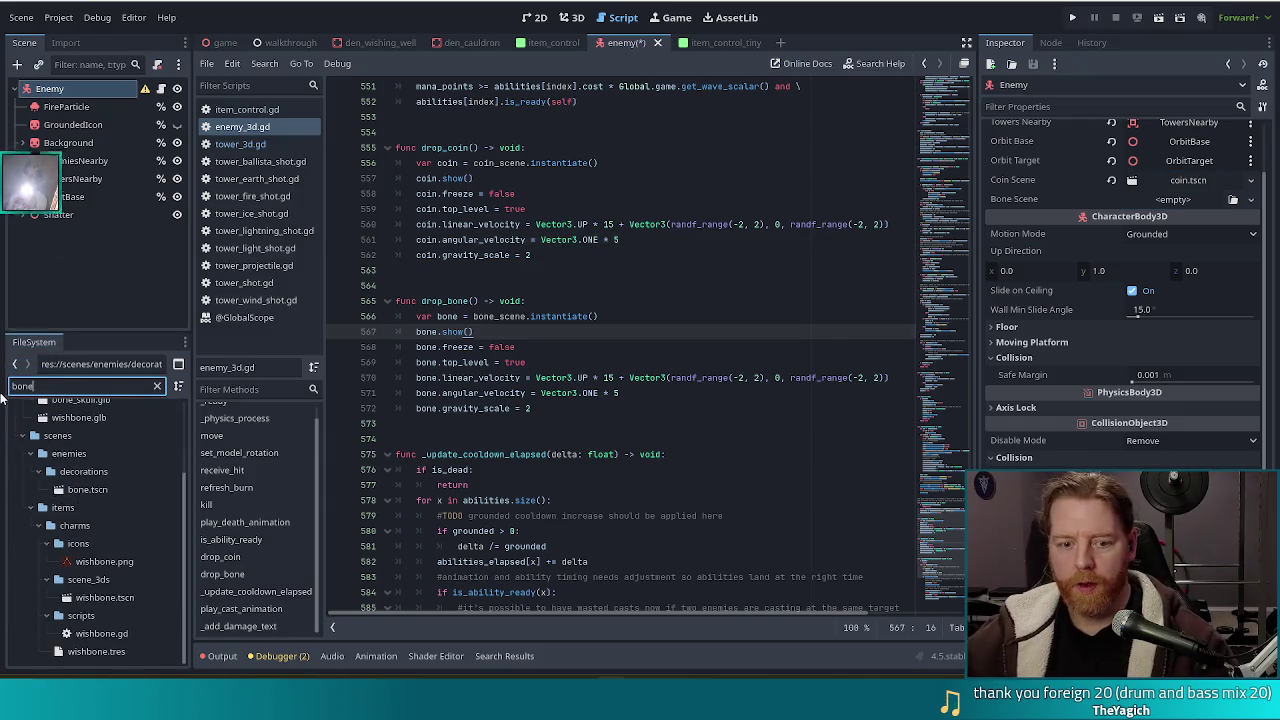
pyautogui.moveTo(88, 490)
pyautogui.mouseDown()
pyautogui.moveTo(620, 148)
pyautogui.moveTo(1180, 199)
pyautogui.mouseUp()
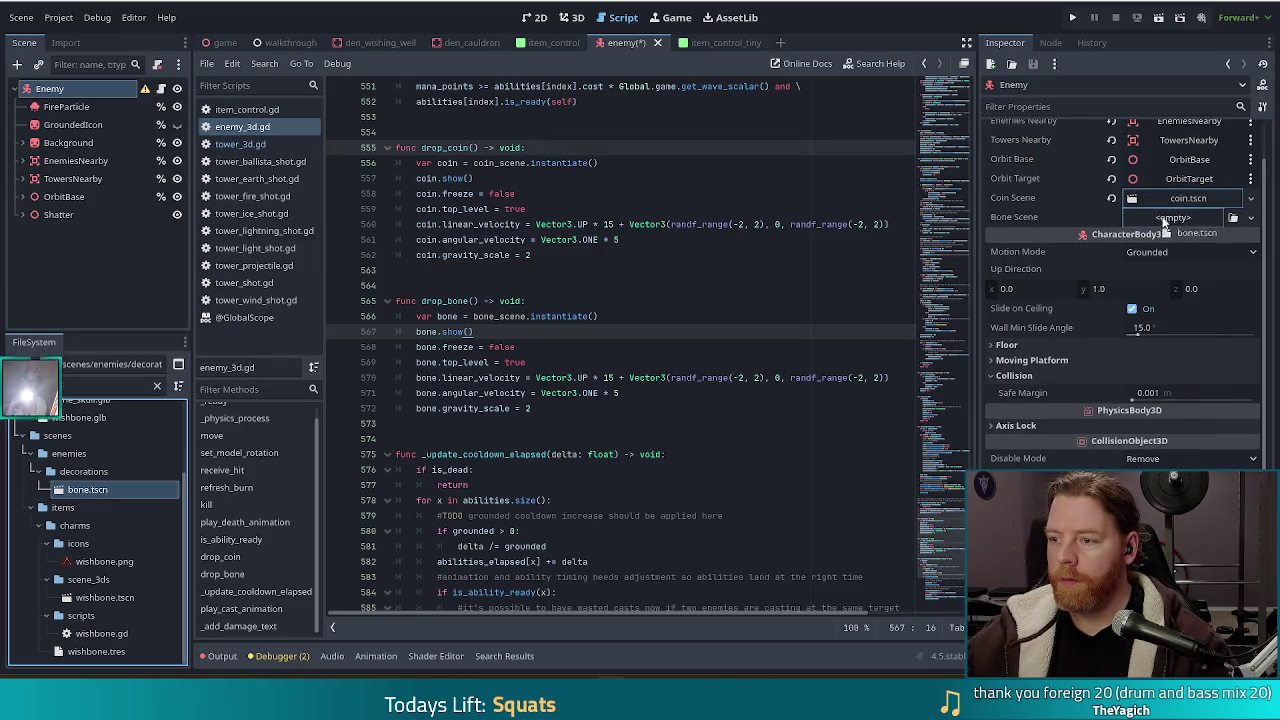
pyautogui.hotkey('ctrl', 's')
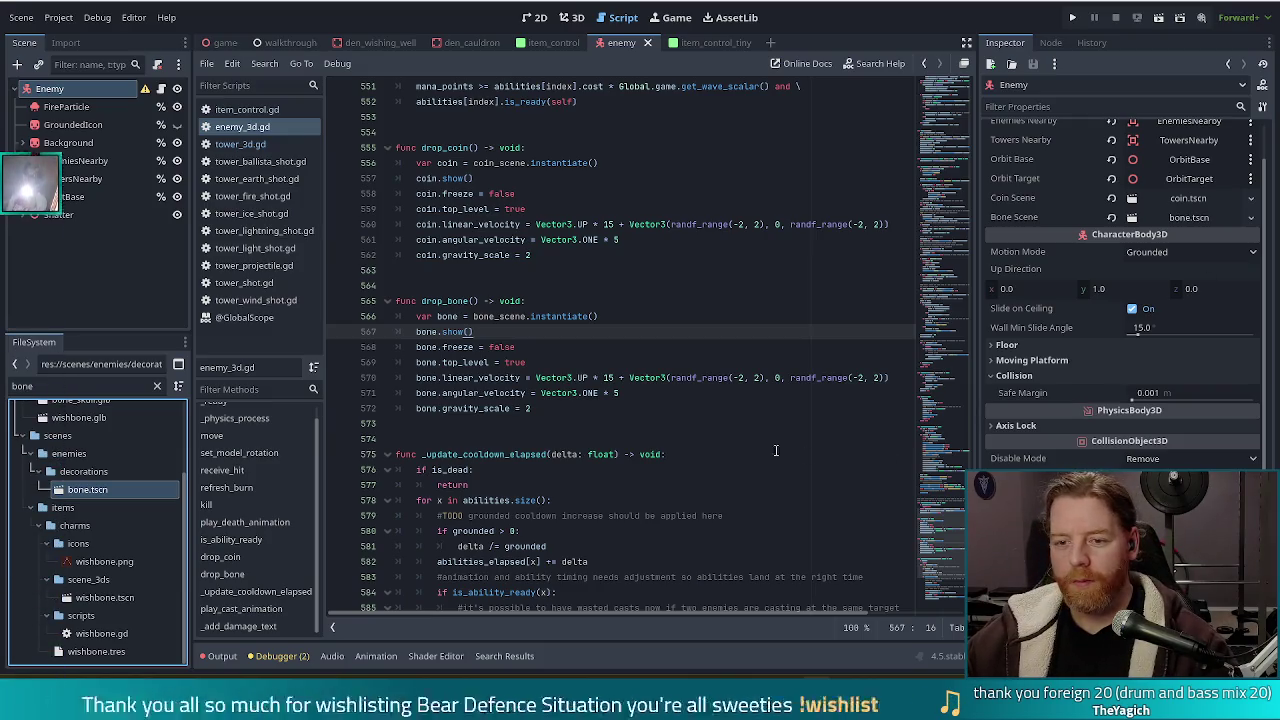
pyautogui.press('Down')
pyautogui.press('Down')
pyautogui.press('End')
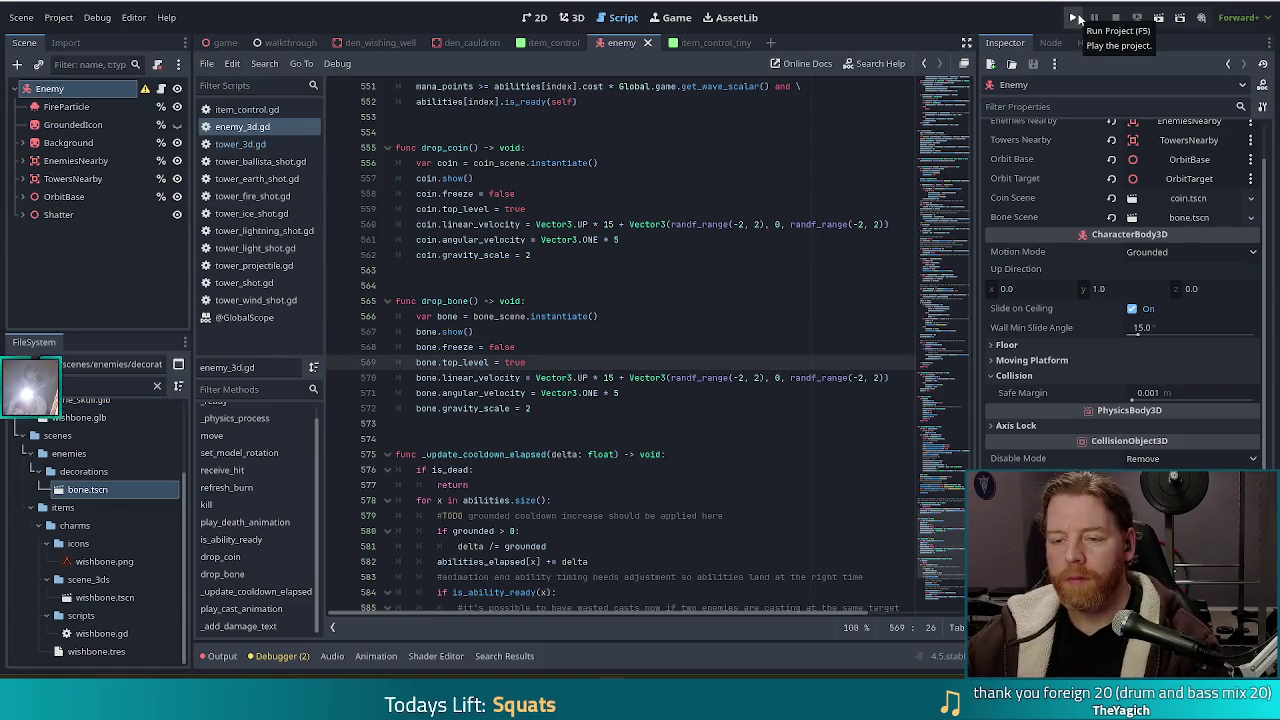
# Run a fresh game and spend 5 coins at the wishing well to take Training Wheels.
pyautogui.click(1072, 17)
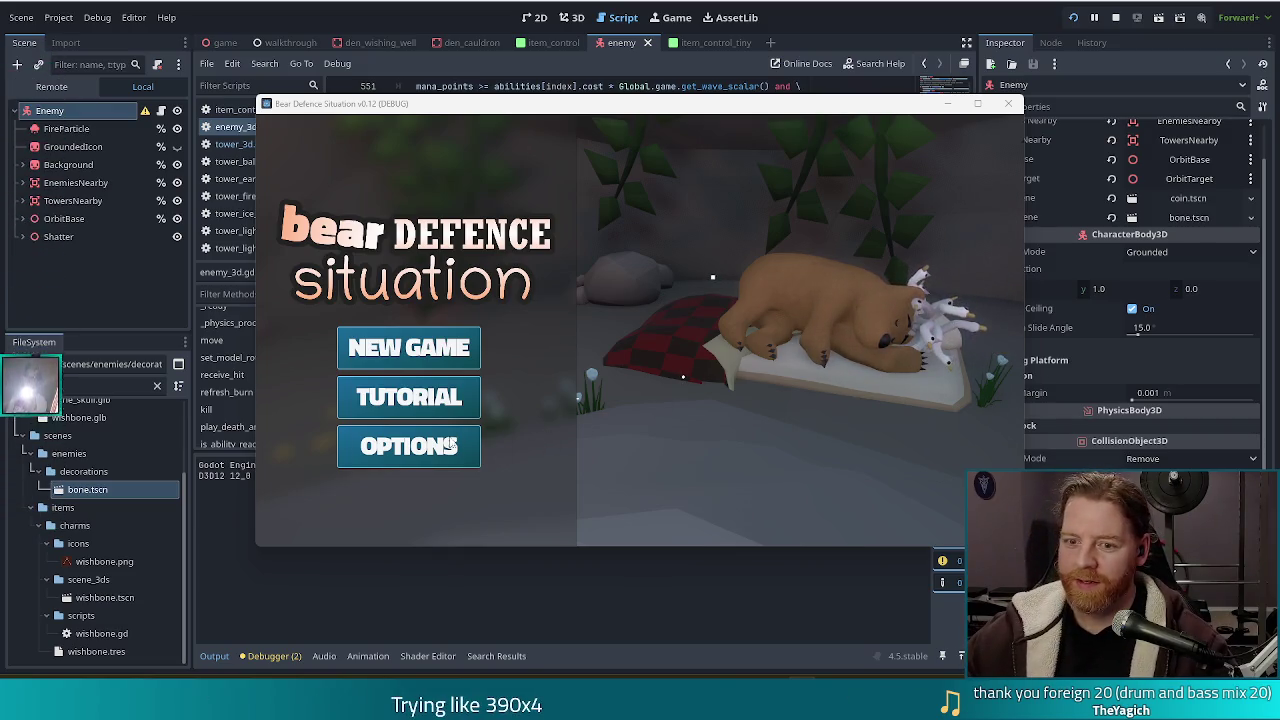
pyautogui.click(430, 347)
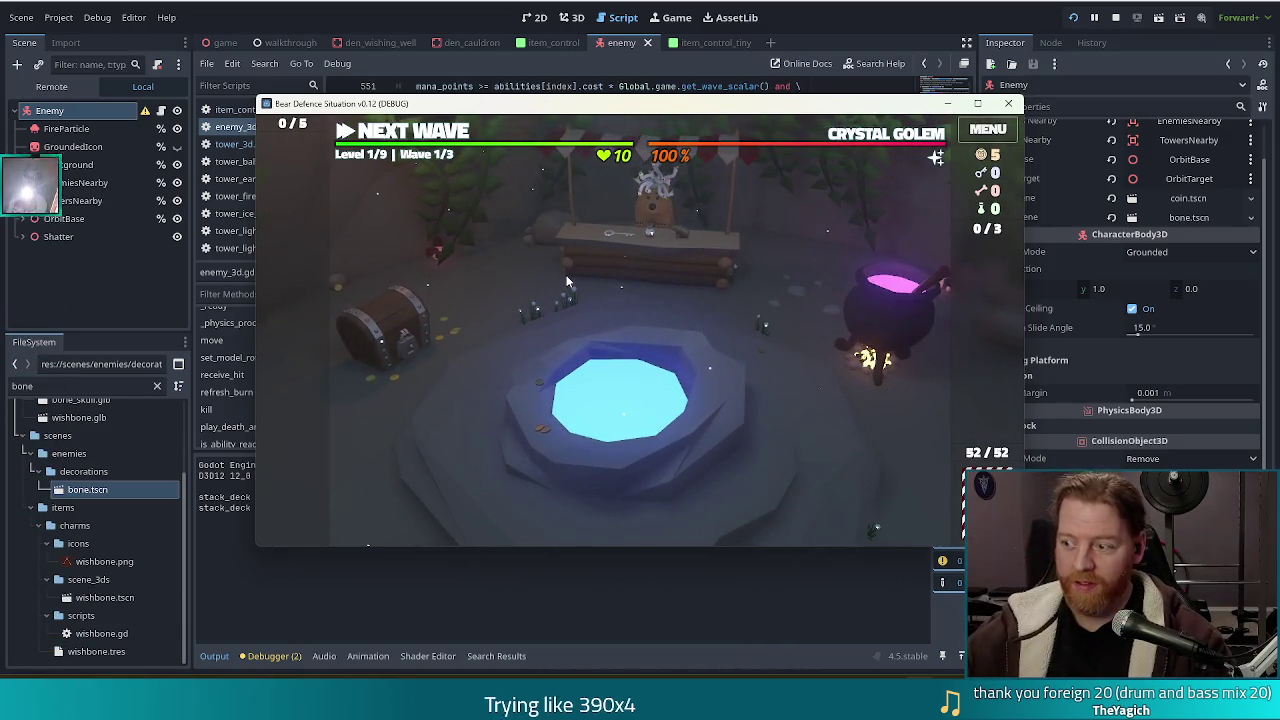
pyautogui.click(720, 391)
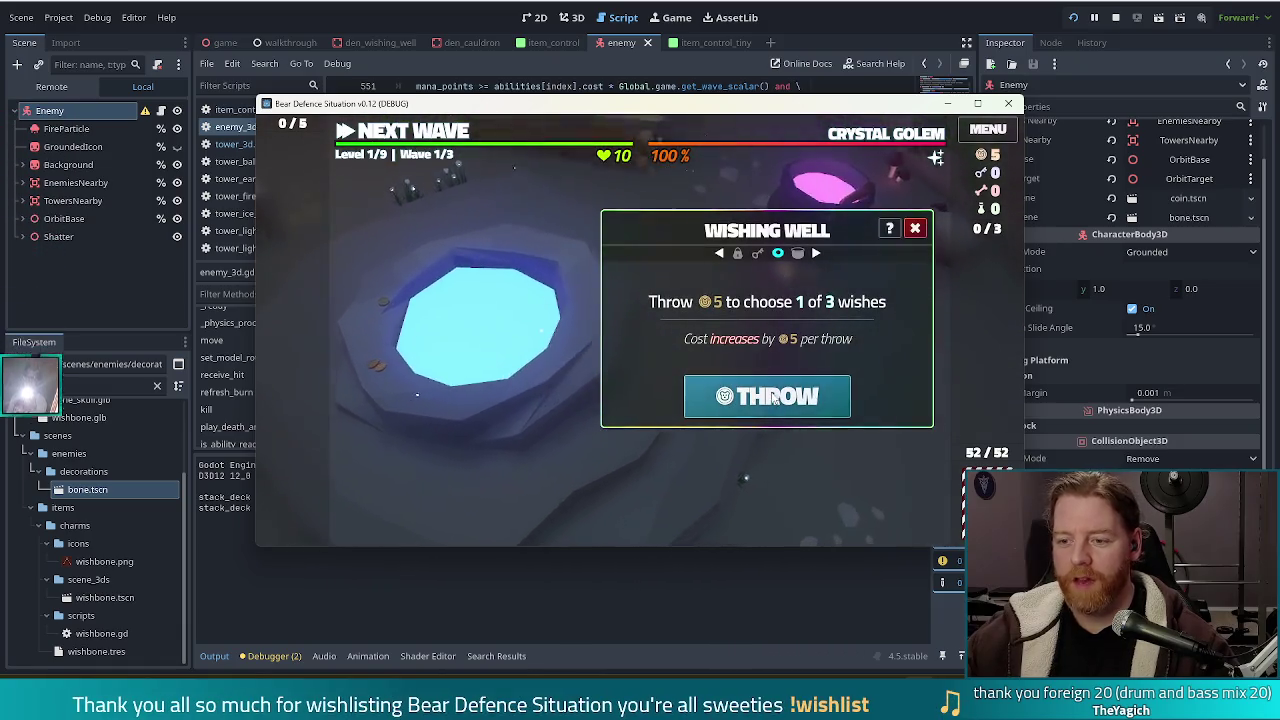
pyautogui.click(768, 396)
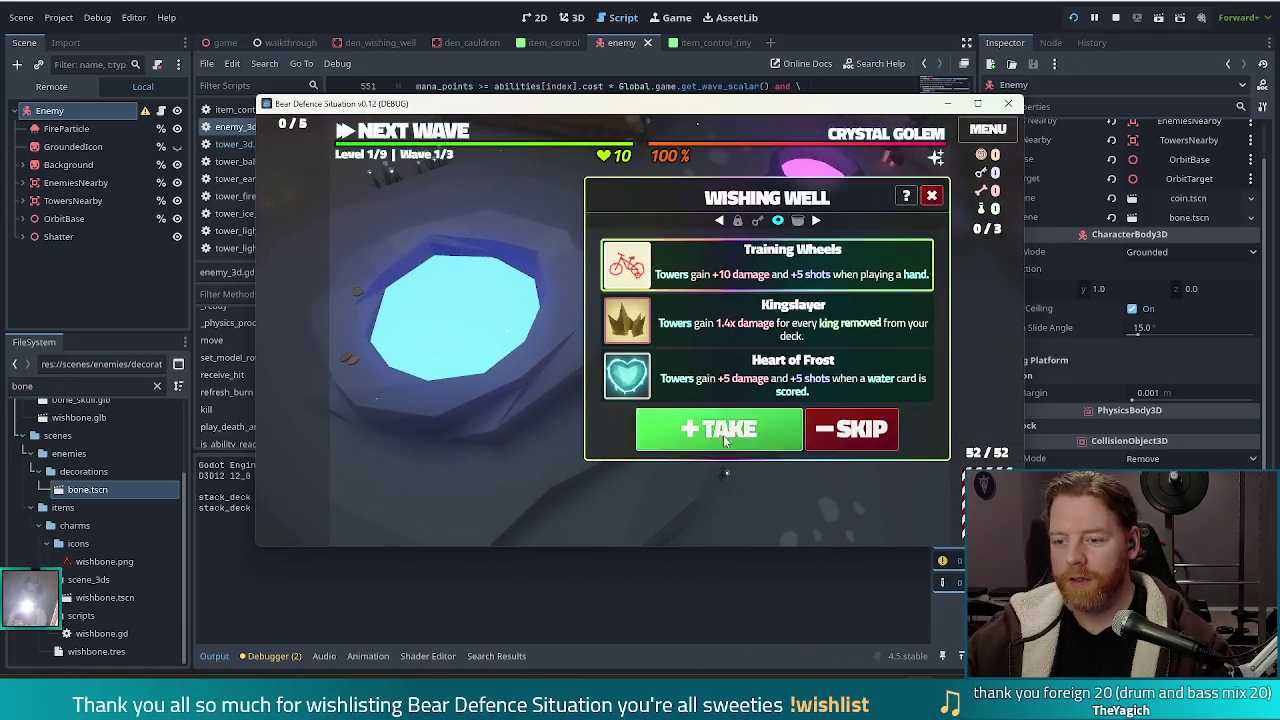
pyautogui.click(718, 428)
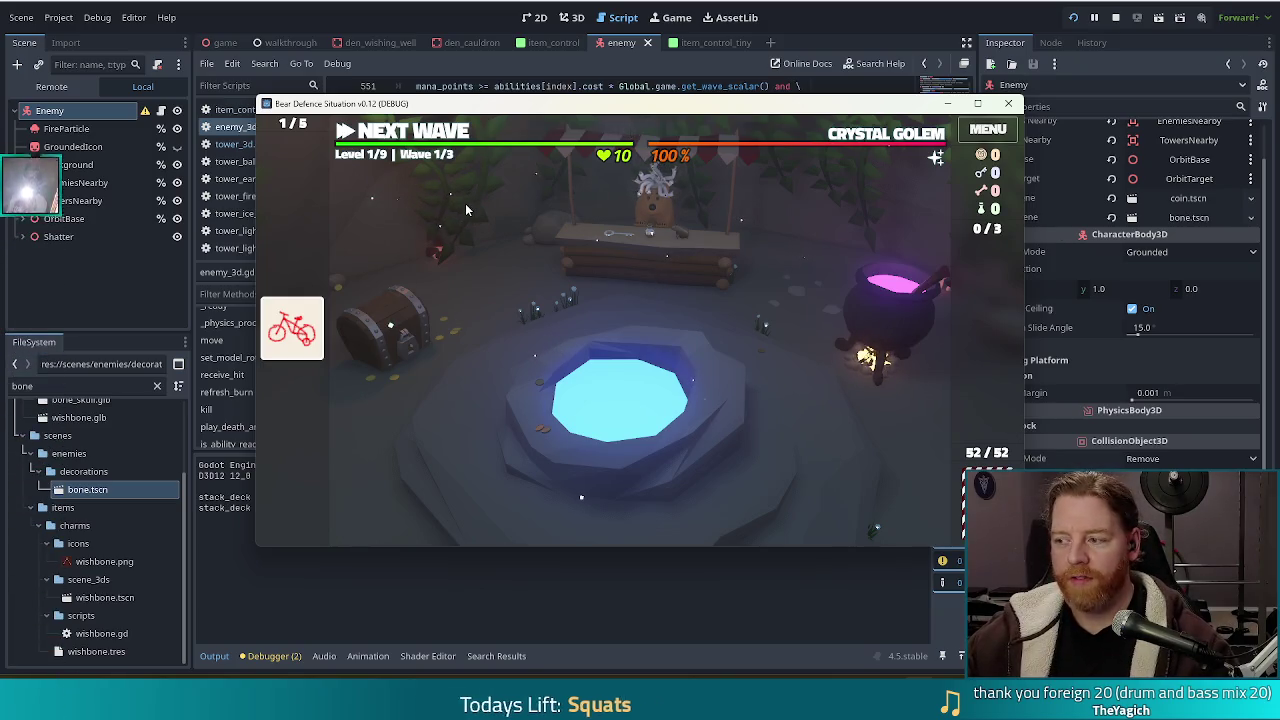
pyautogui.press('`')
# Add Lucky Shot charms with the console command 'add_wish lucky_shot'.
pyautogui.write('add_wish lucky_shot')
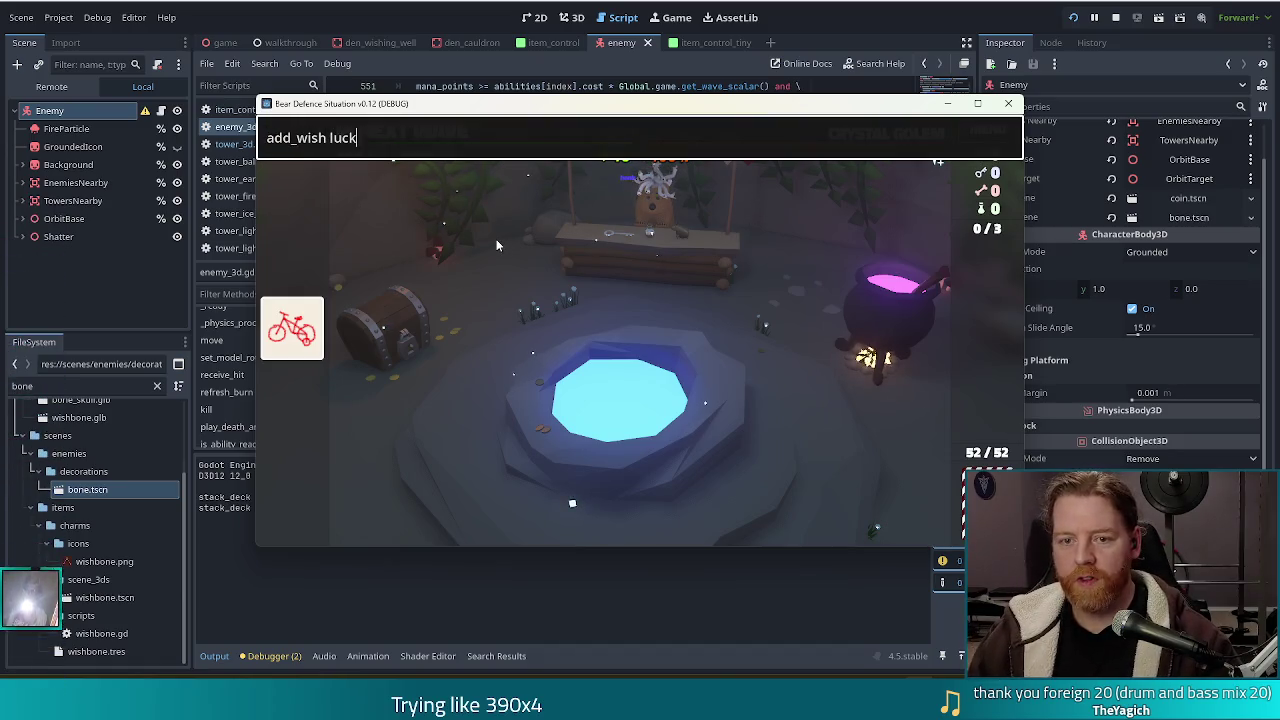
pyautogui.press('Return')
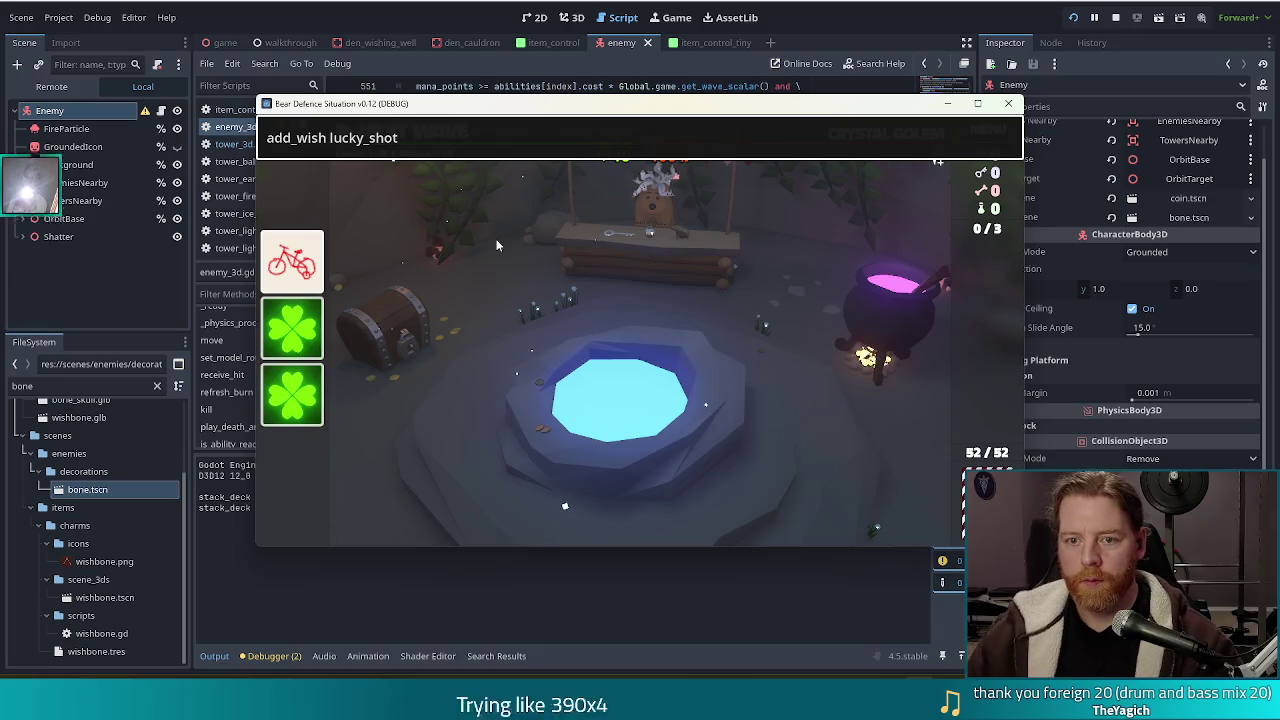
pyautogui.press('`')
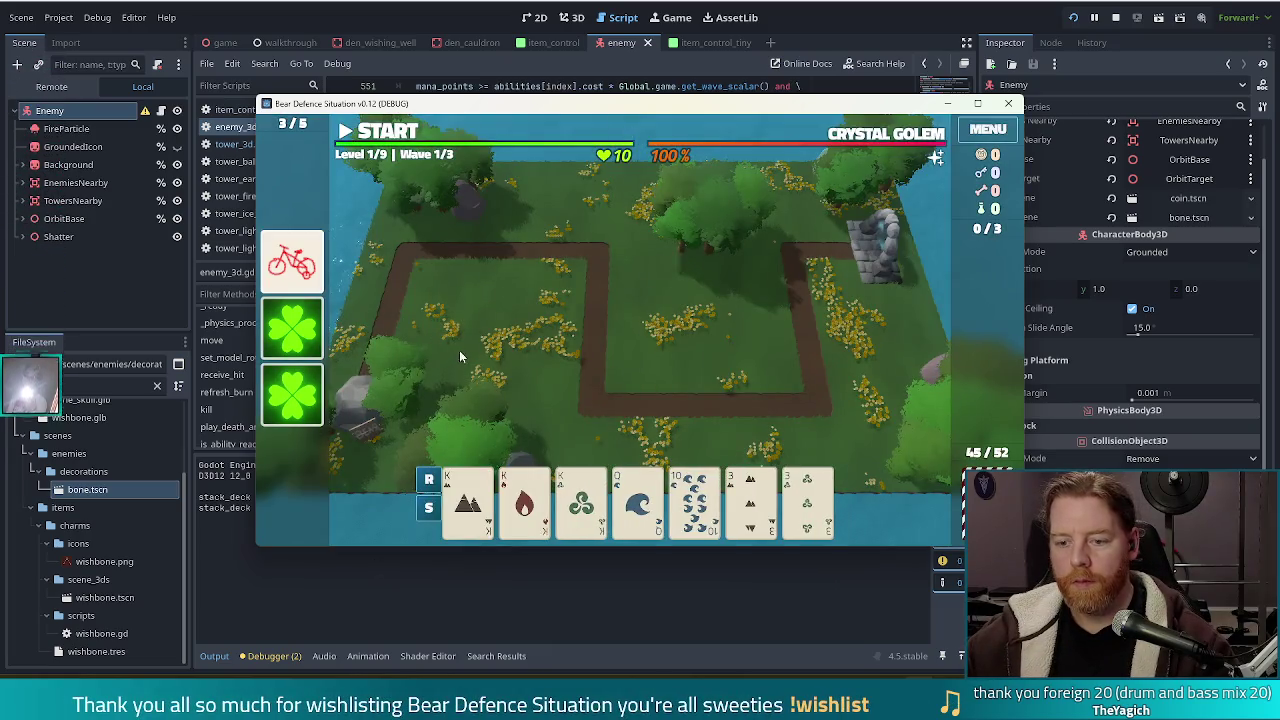
# Build a Ballista tower from a Full House inside the path loop, then clear wave 1.
pyautogui.click(802, 500)
pyautogui.click(772, 508)
pyautogui.click(581, 500)
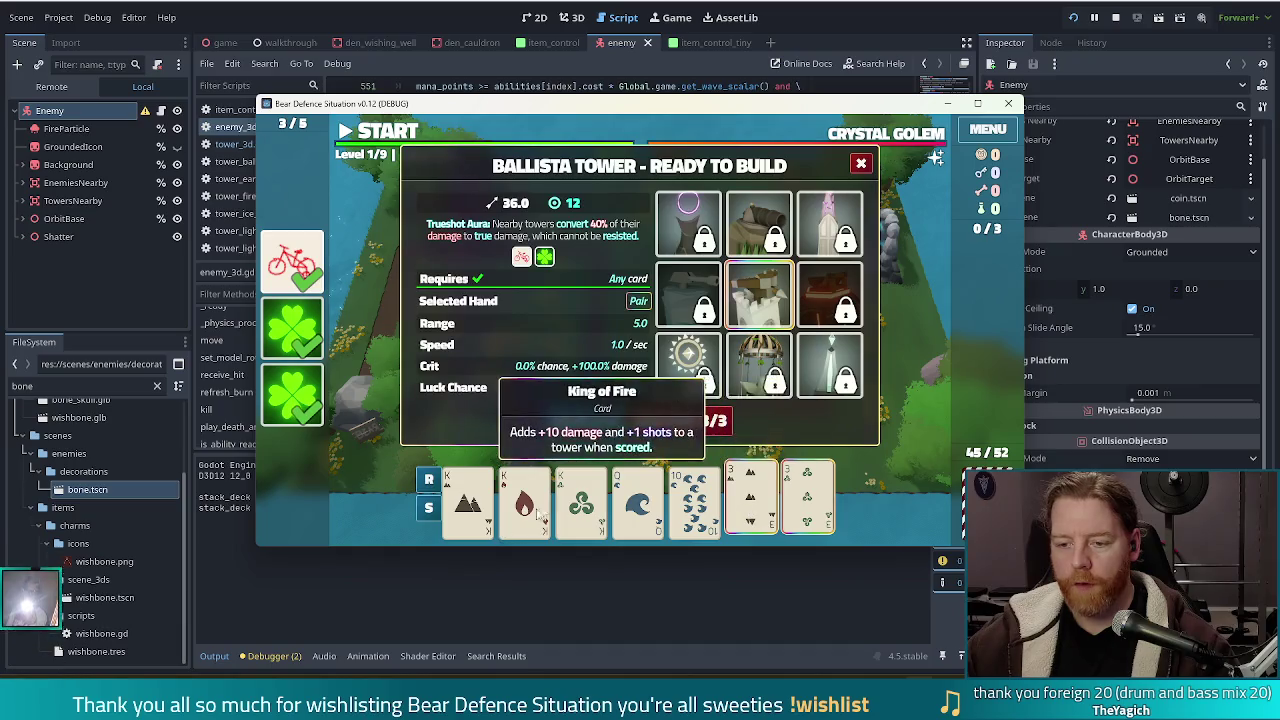
pyautogui.click(524, 500)
pyautogui.click(468, 500)
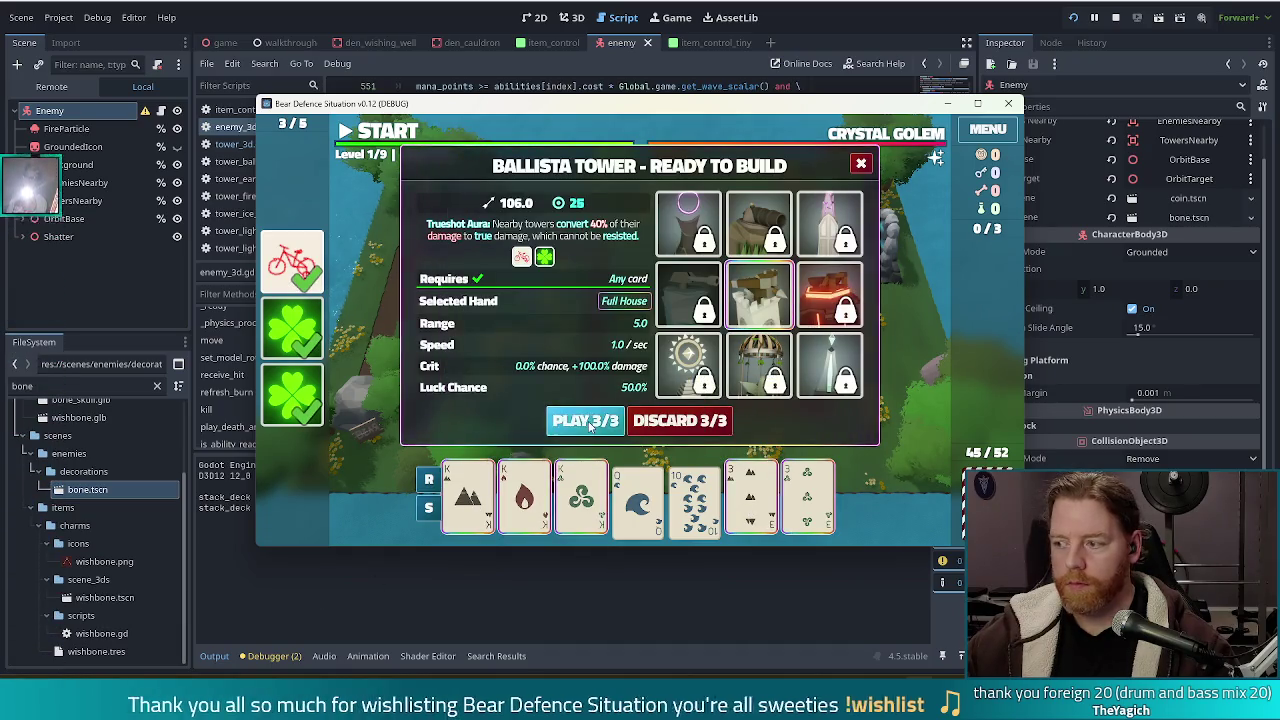
pyautogui.click(585, 420)
pyautogui.click(737, 344)
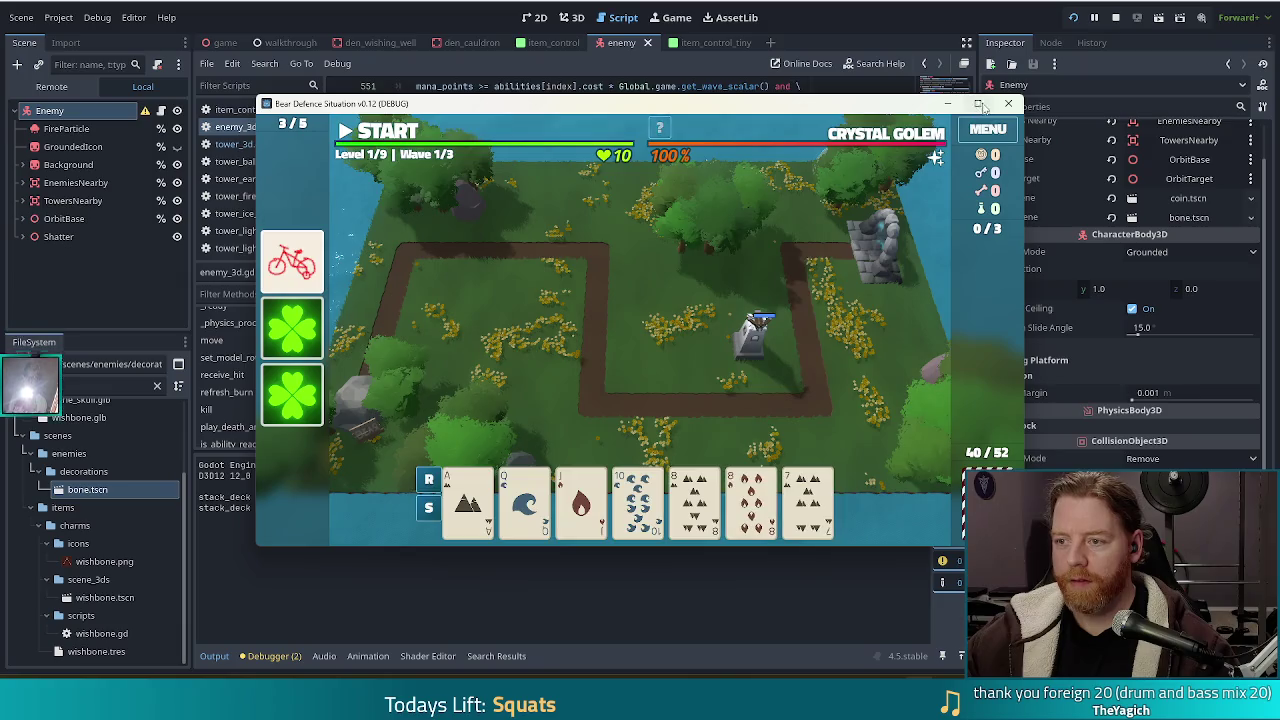
pyautogui.click(199, 32)
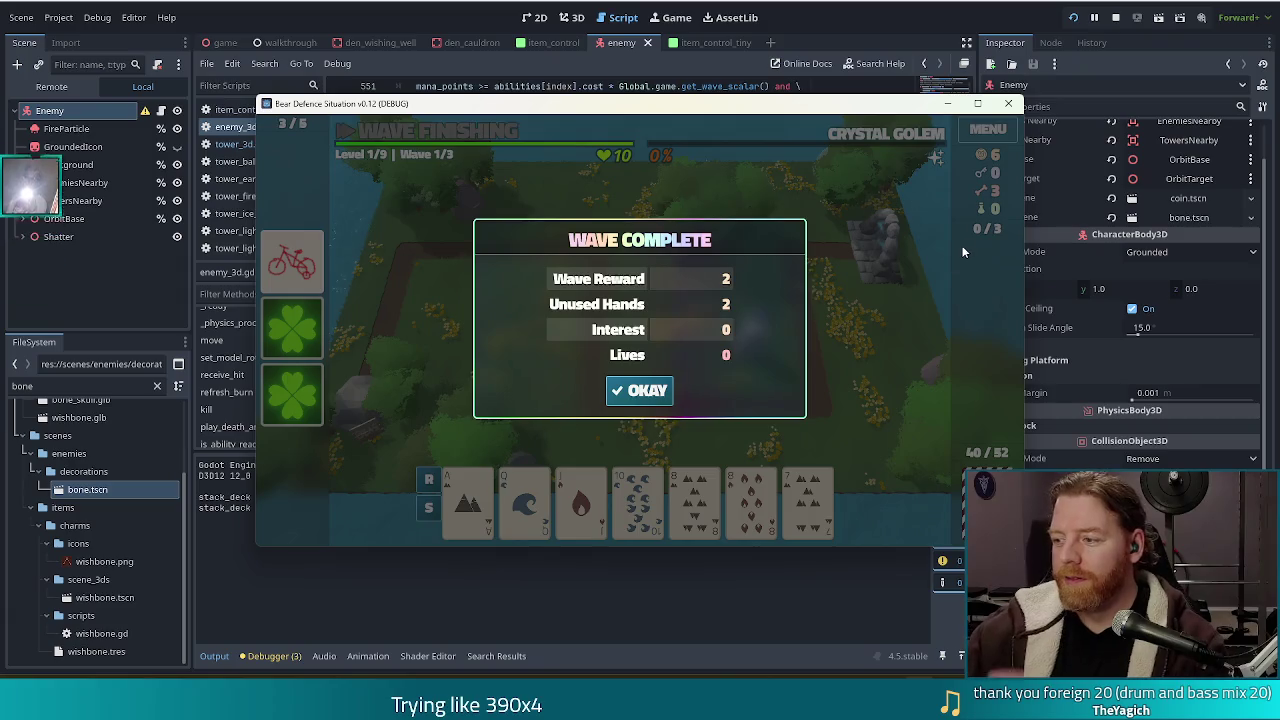
pyautogui.click(640, 391)
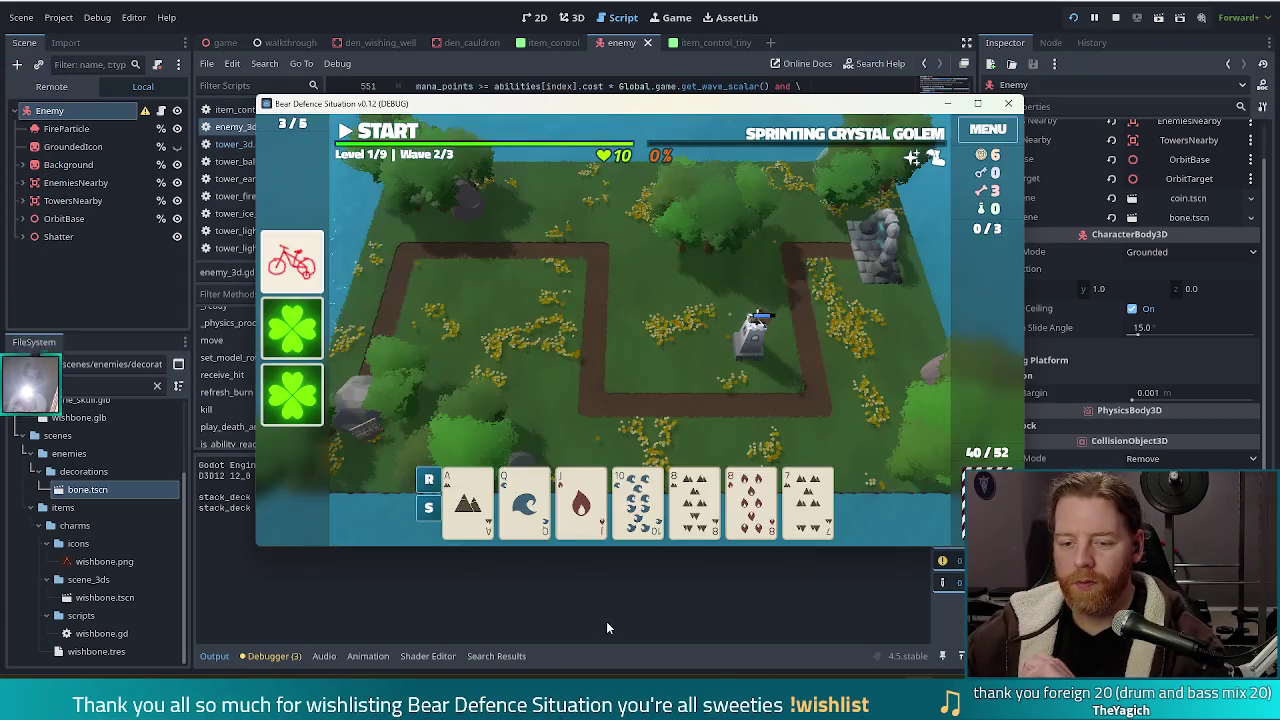
# Add 'add_child(coin)' after the coin instantiation line in drop_coin.
pyautogui.hotkey('alt', 'Tab')
pyautogui.click(480, 193)
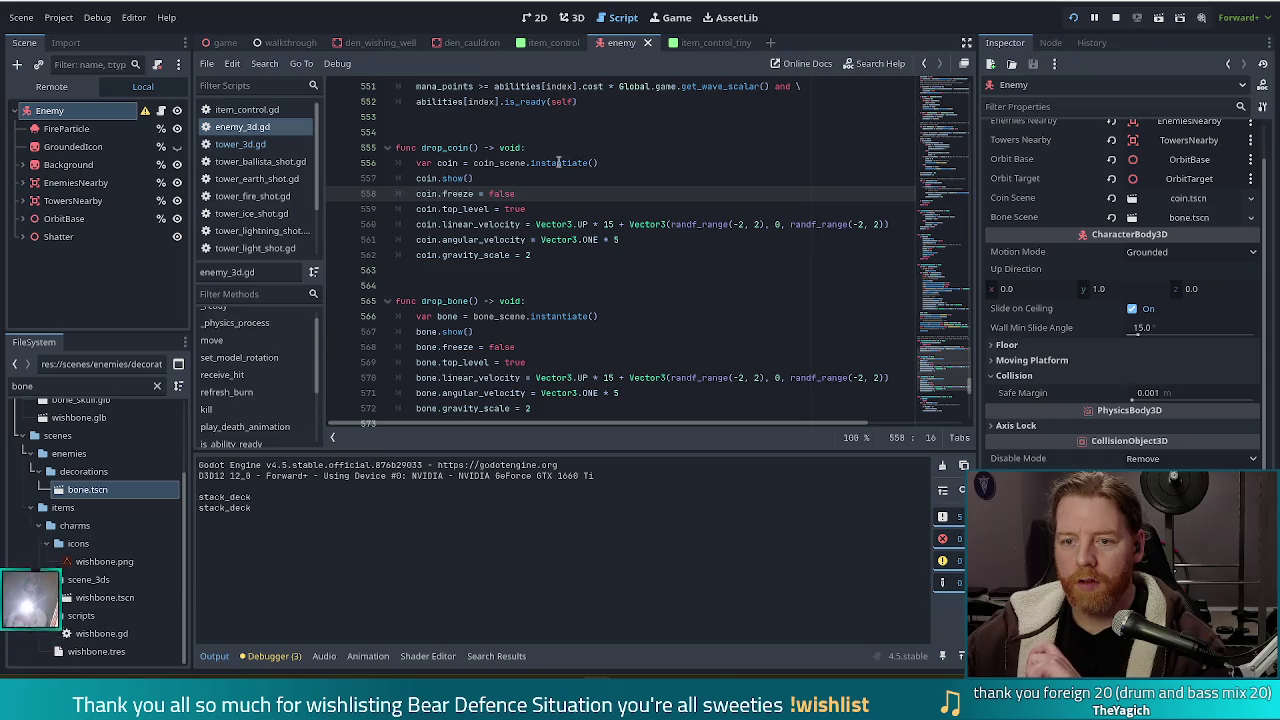
pyautogui.click(462, 162)
pyautogui.click(640, 163)
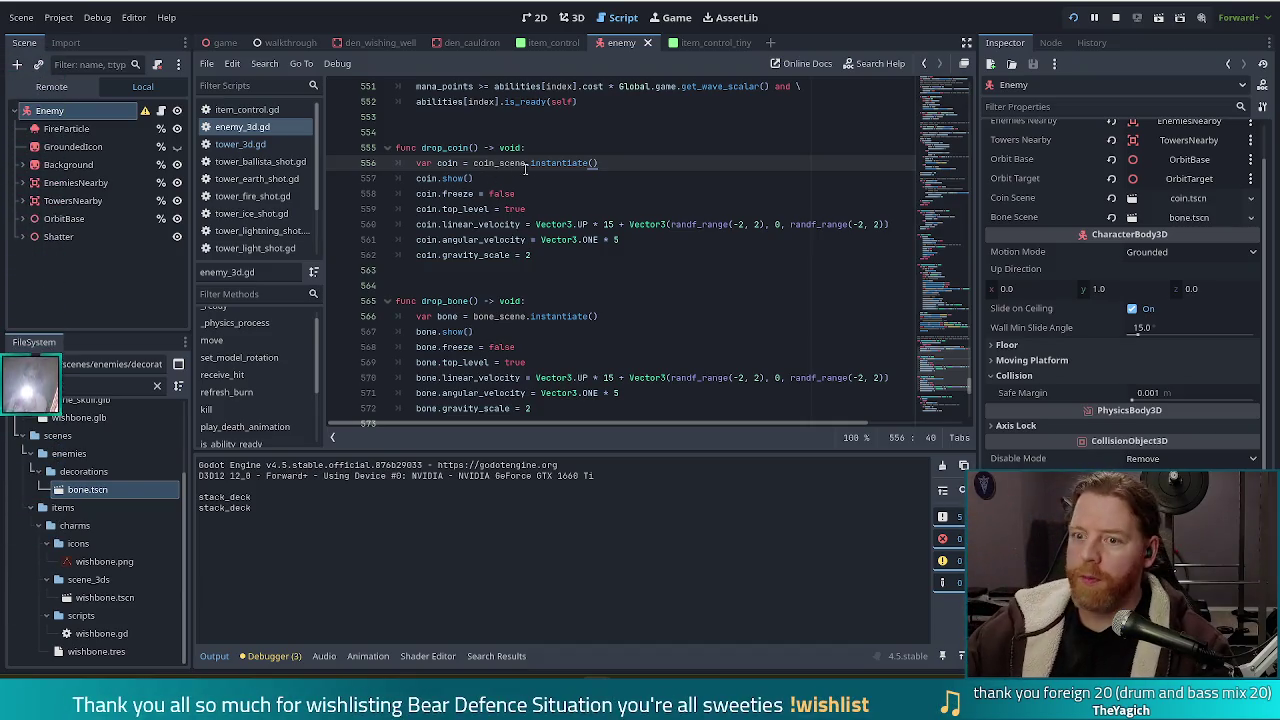
pyautogui.press('Return')
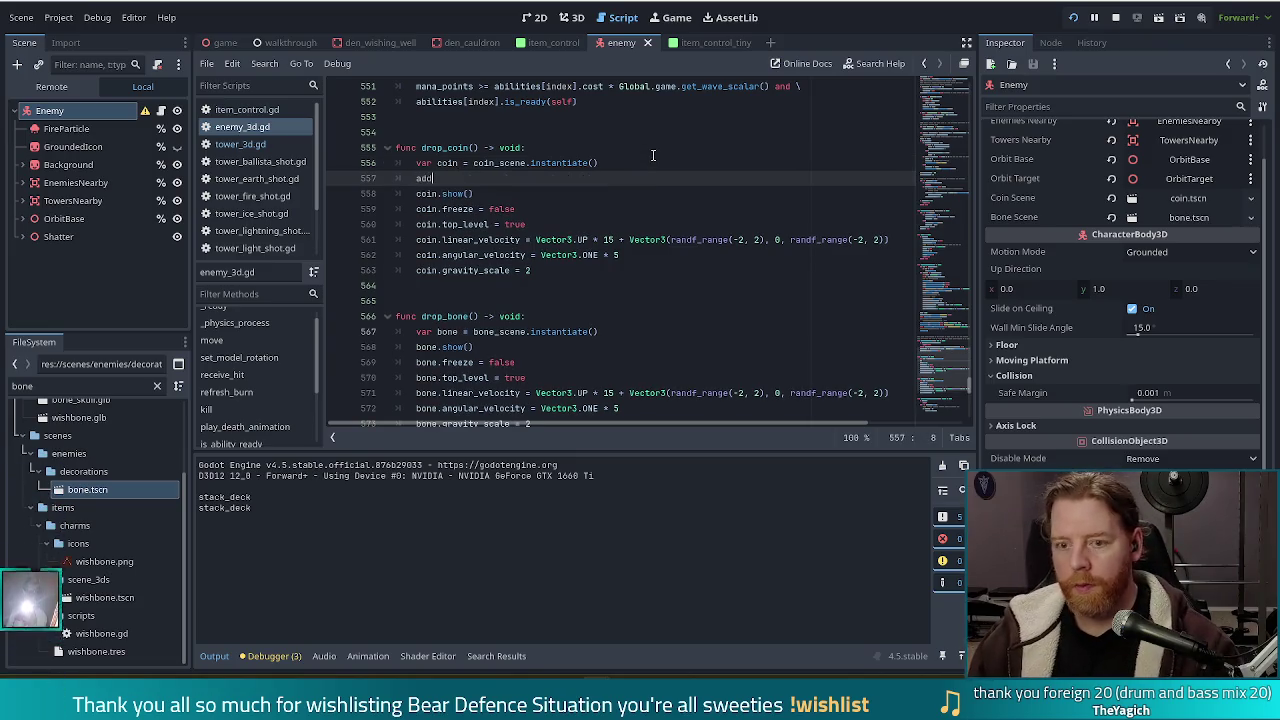
pyautogui.write('_ch')
pyautogui.press('Return')
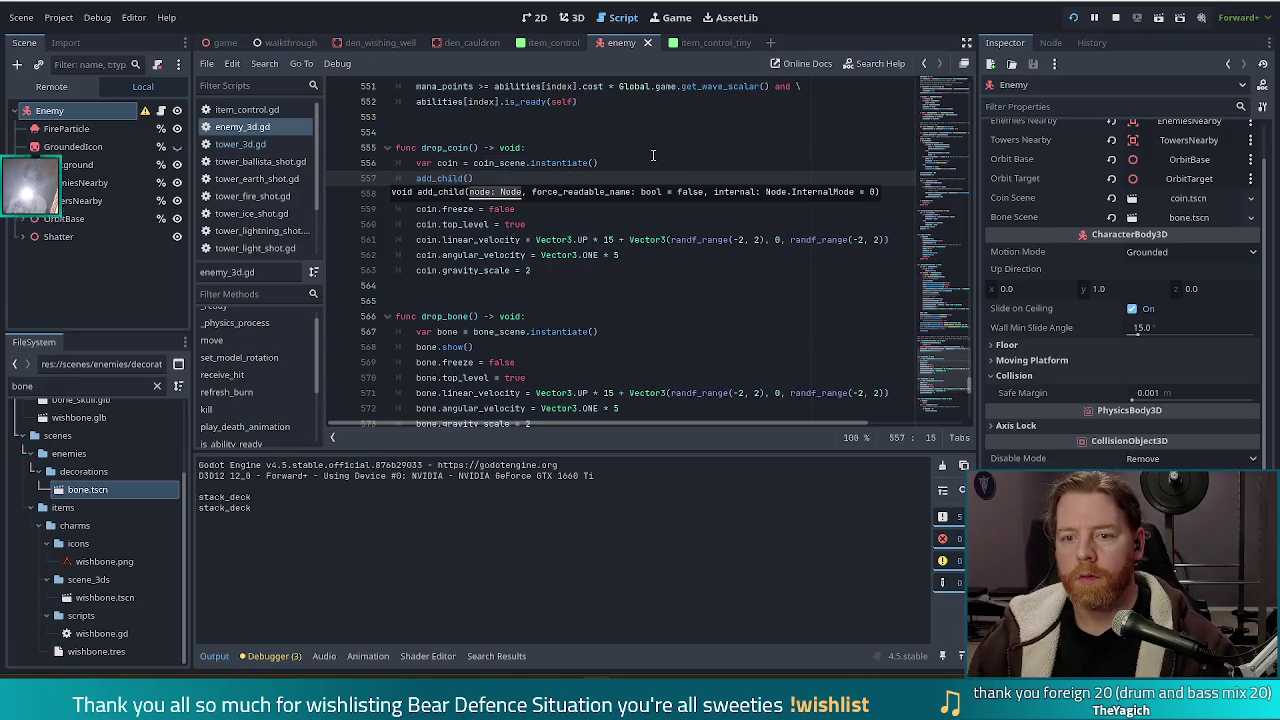
pyautogui.write('coin')
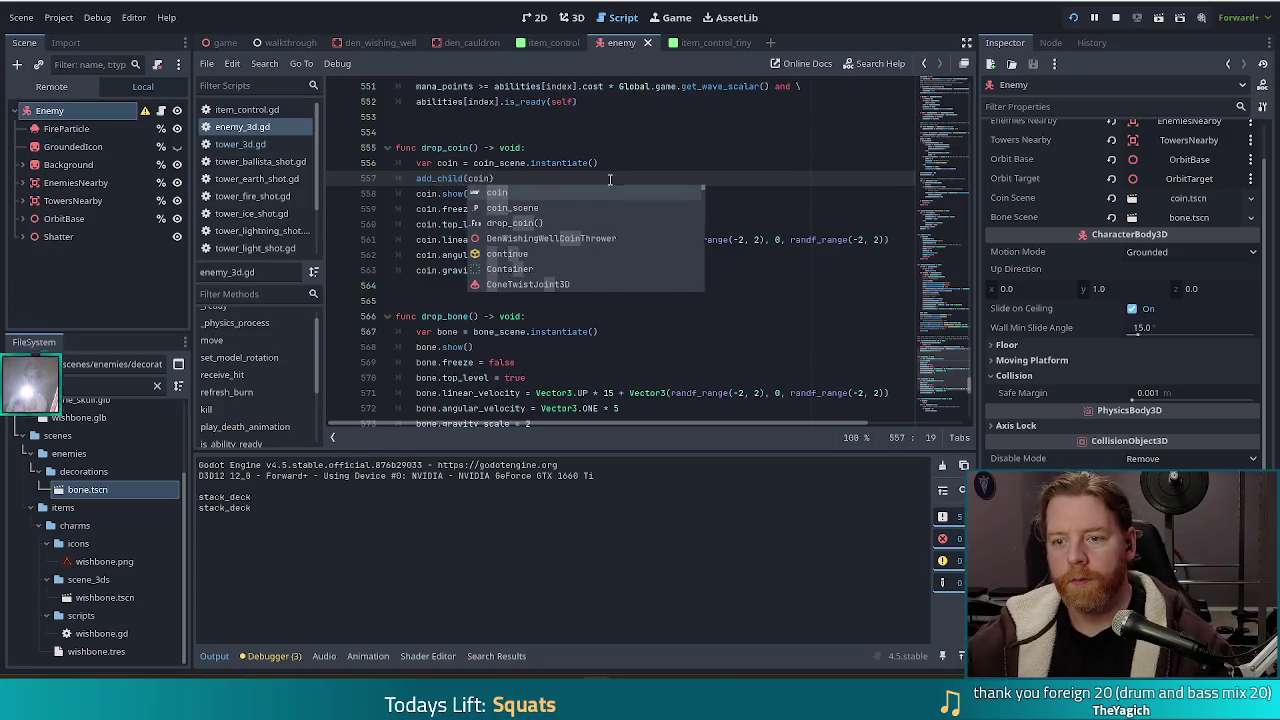
pyautogui.press('Escape')
pyautogui.hotkey('ctrl', 'c')
# Add 'add_child(bone)' after the bone instantiation line in drop_bone and save the script.
pyautogui.click(620, 331)
pyautogui.press('Return')
pyautogui.hotkey('ctrl', 'v')
pyautogui.doubleClick(478, 347)
pyautogui.write('bone')
pyautogui.hotkey('ctrl', 's')
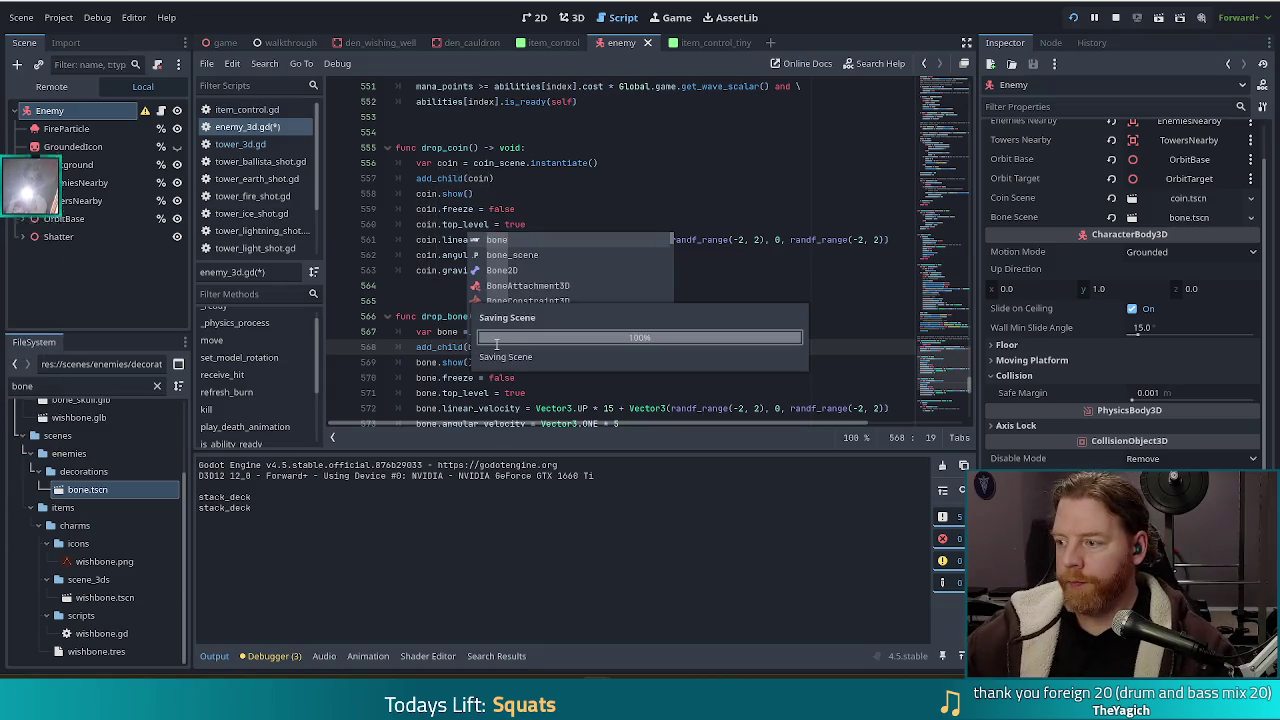
pyautogui.click(530, 377)
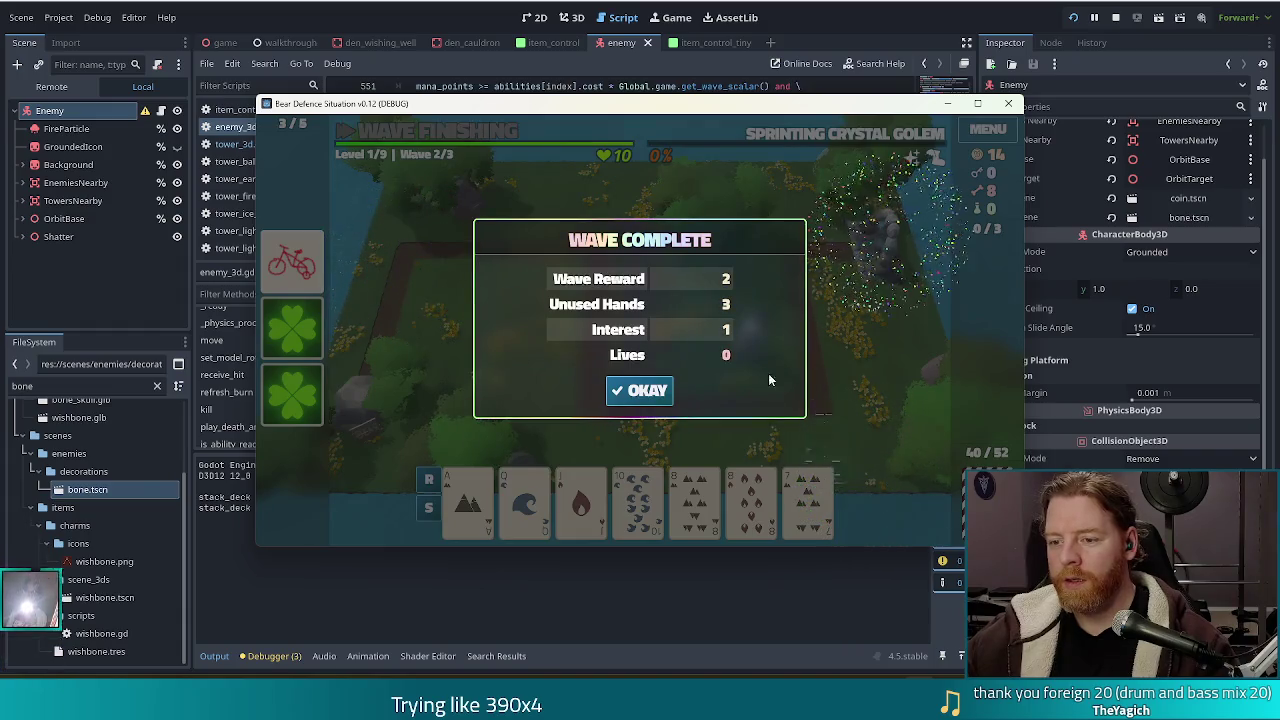
# Dismiss the wave 2 summary, then stop the running game.
pyautogui.click(640, 390)
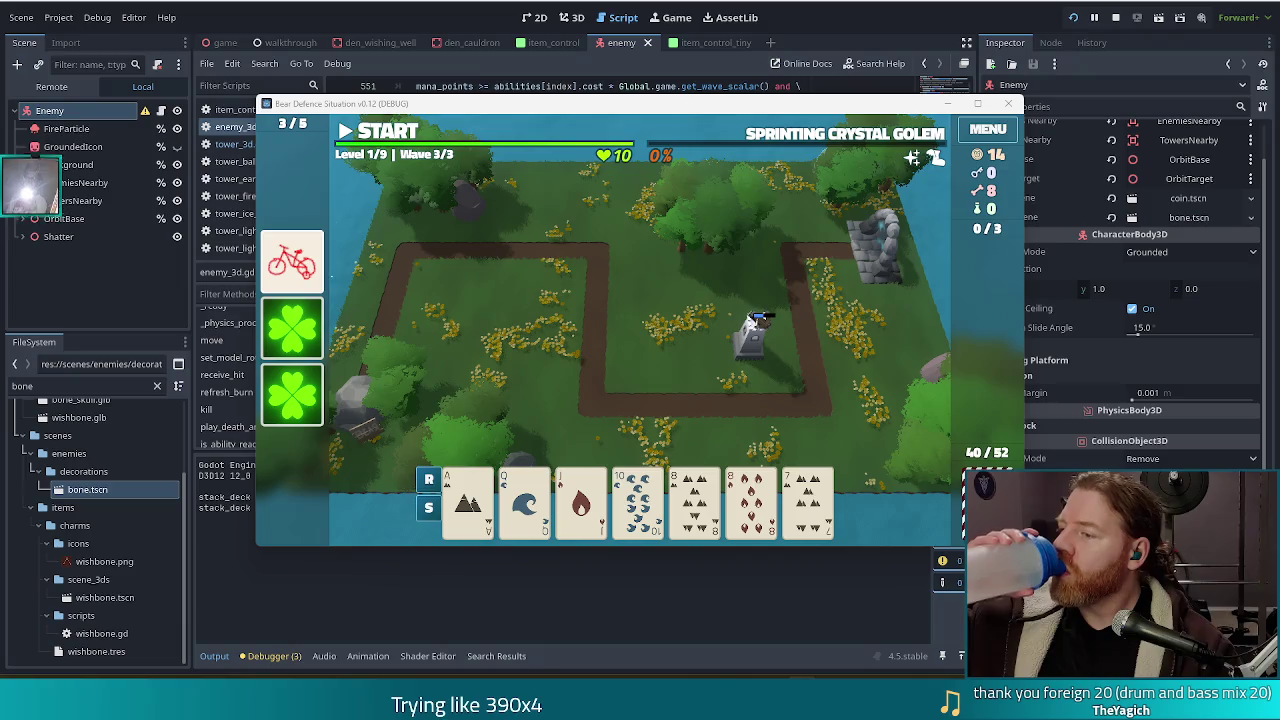
pyautogui.moveTo(268, 337)
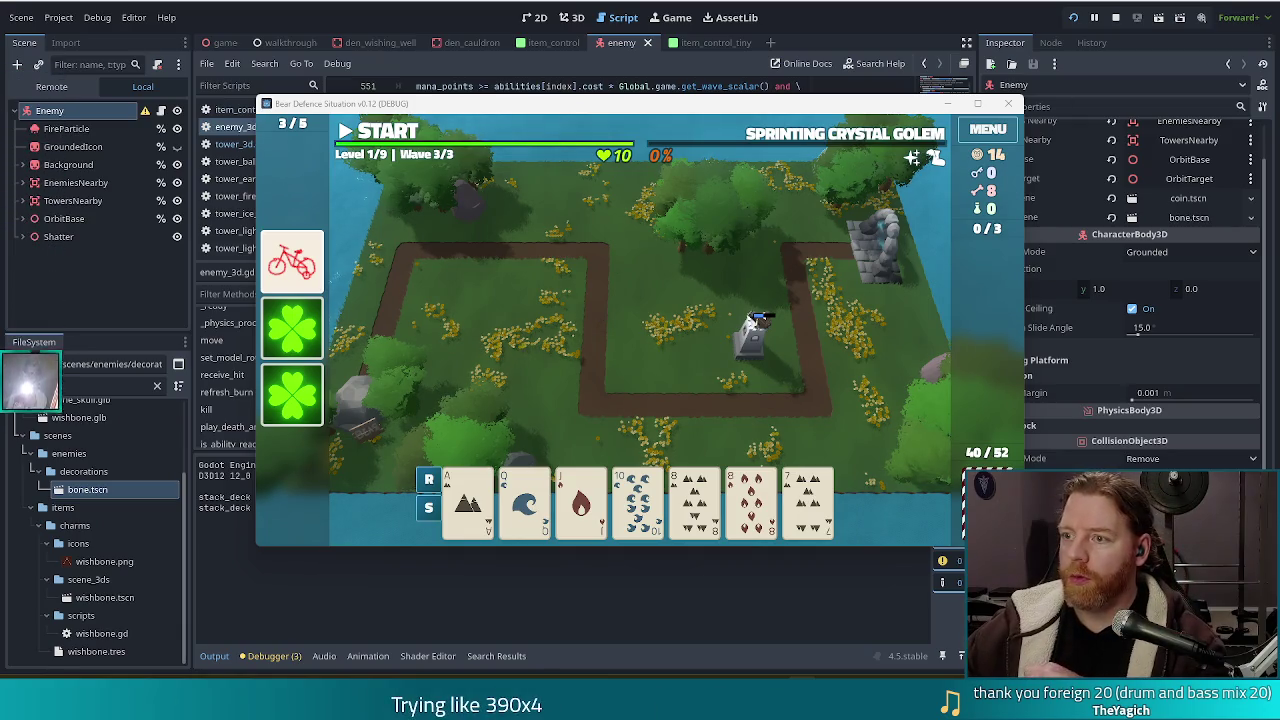
pyautogui.click(1114, 17)
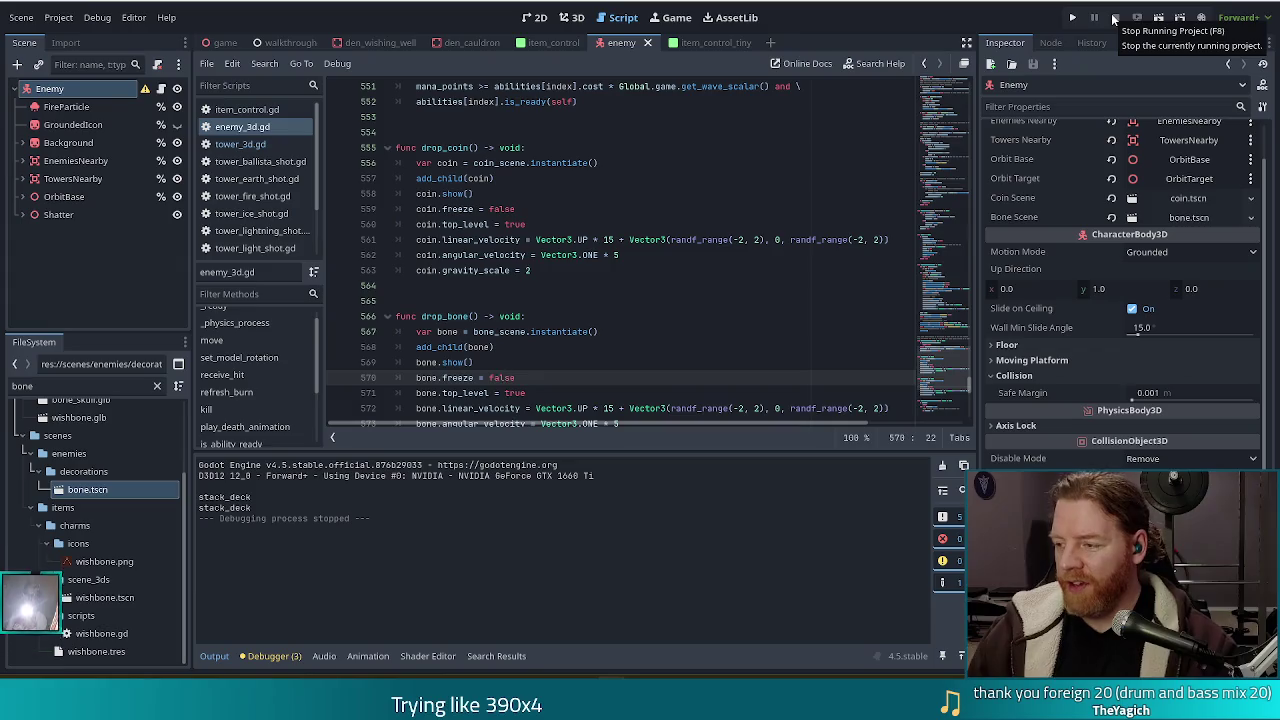
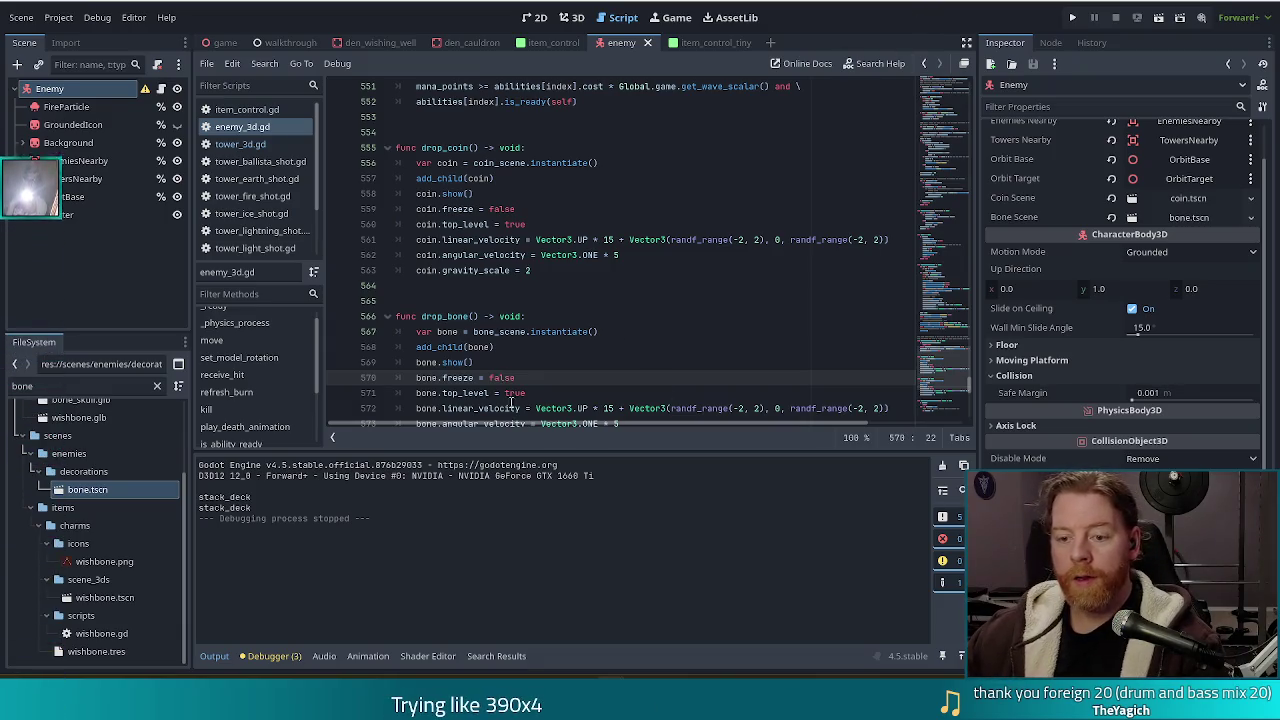
# Search enemy_3d.gd for 'damage' to locate the damage text code.
pyautogui.click(543, 352)
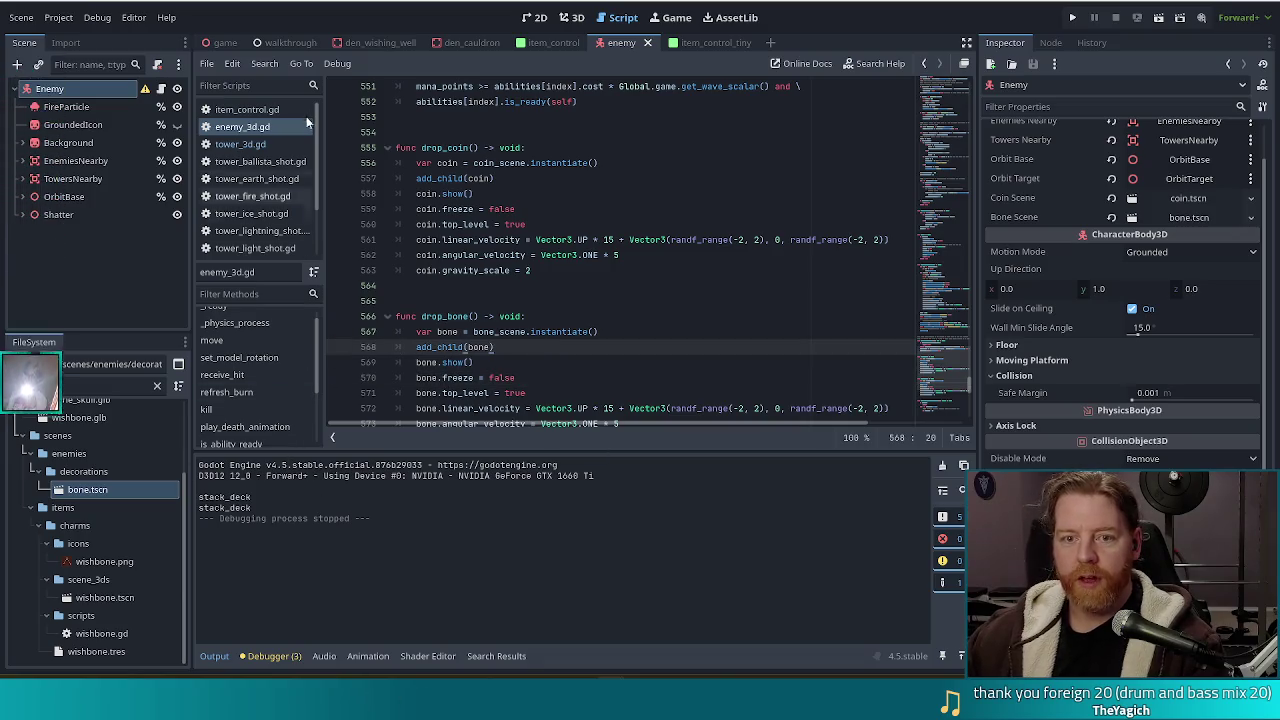
pyautogui.click(570, 268)
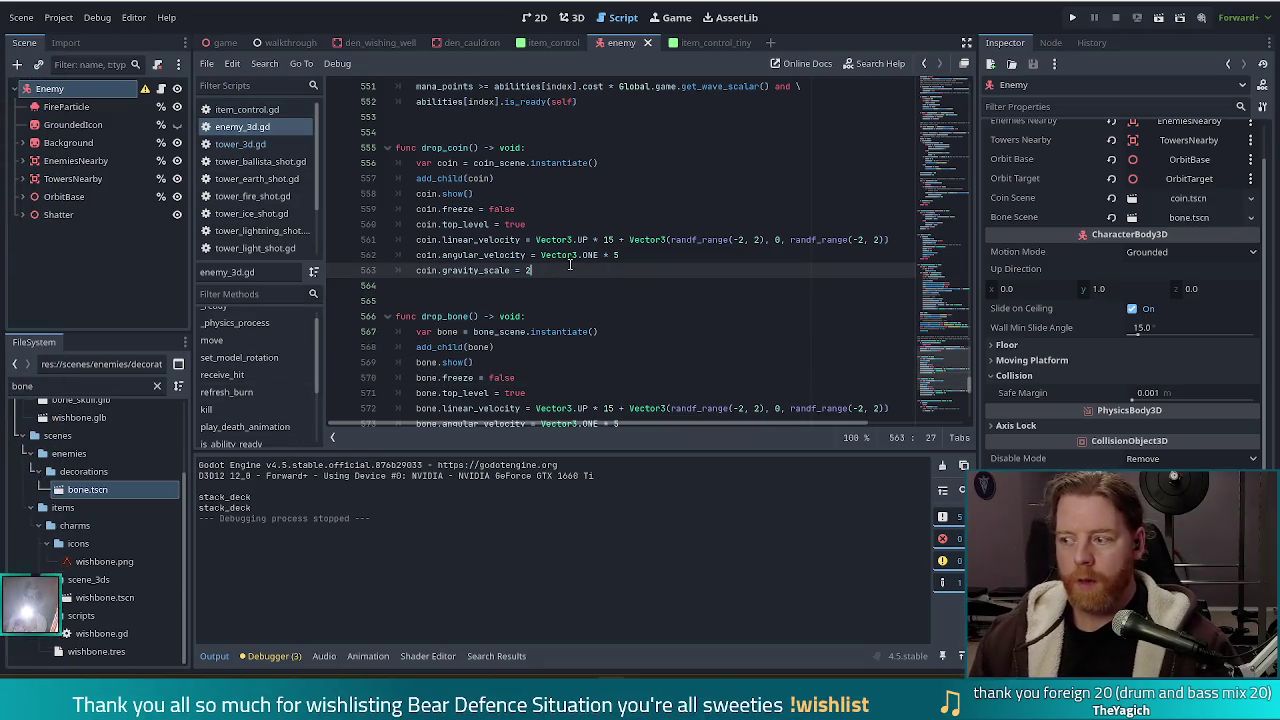
pyautogui.hotkey('ctrl', 'f')
pyautogui.write('damage')
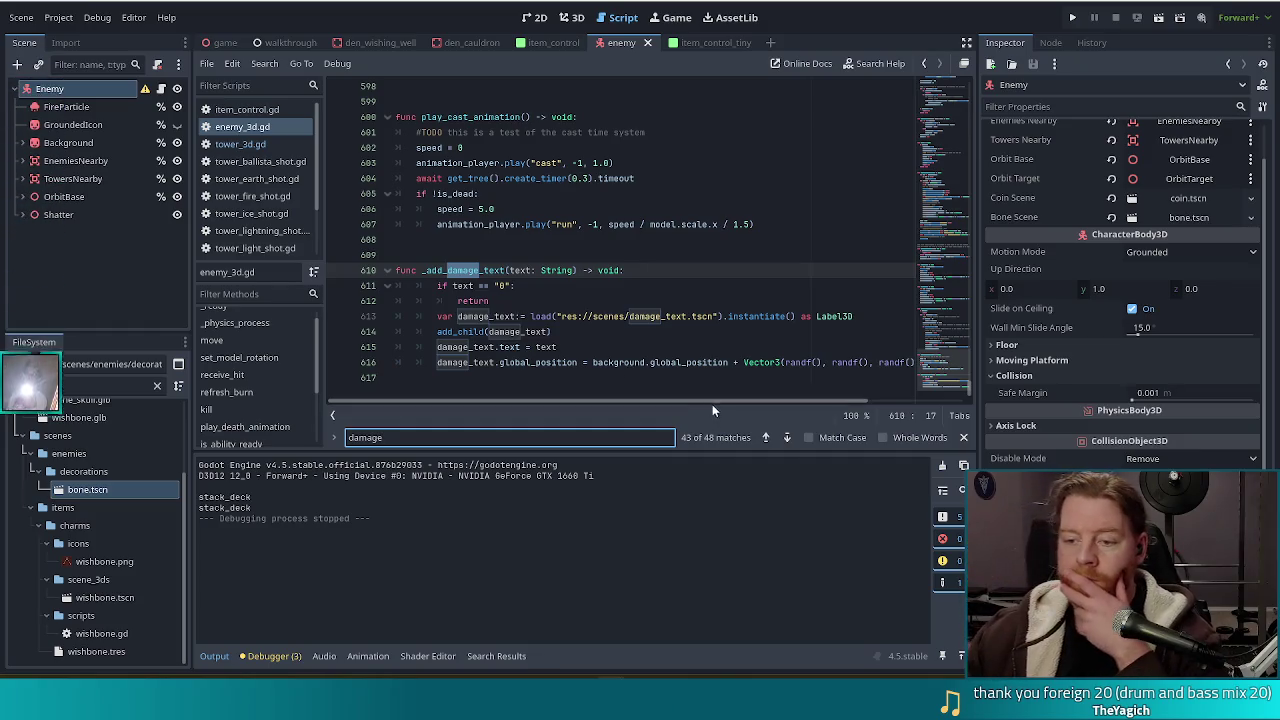
# Inspect the _add_damage_text function at line 610, then scroll back up to the drop_coin code.
pyautogui.moveTo(720, 402)
pyautogui.mouseDown()
pyautogui.moveTo(898, 398)
pyautogui.moveTo(643, 394)
pyautogui.mouseUp()
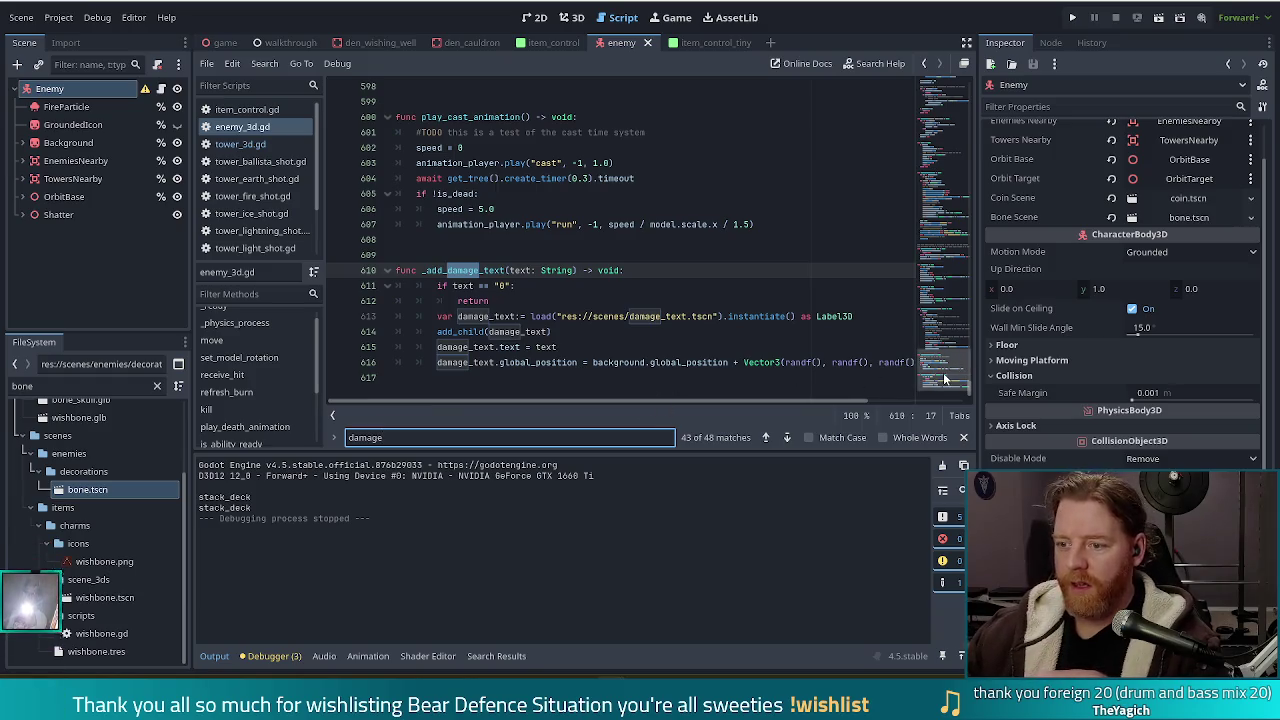
pyautogui.click(512, 316)
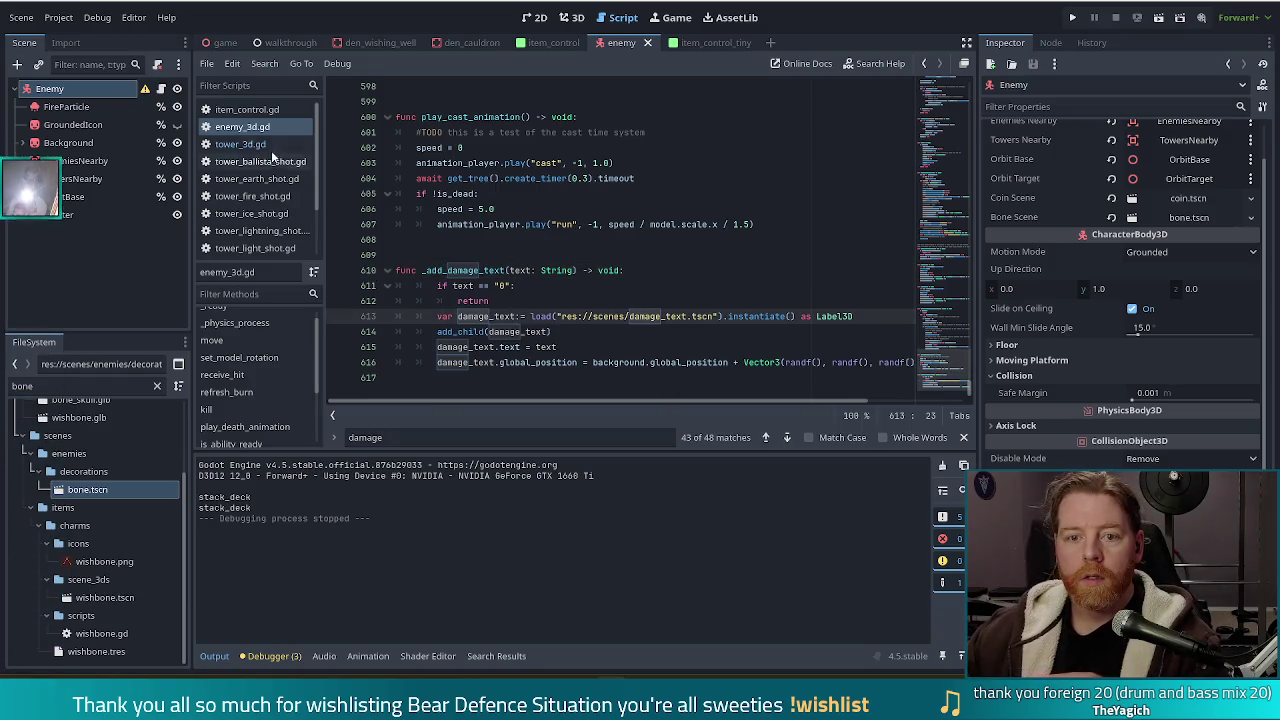
pyautogui.scroll(10, 527, 349)
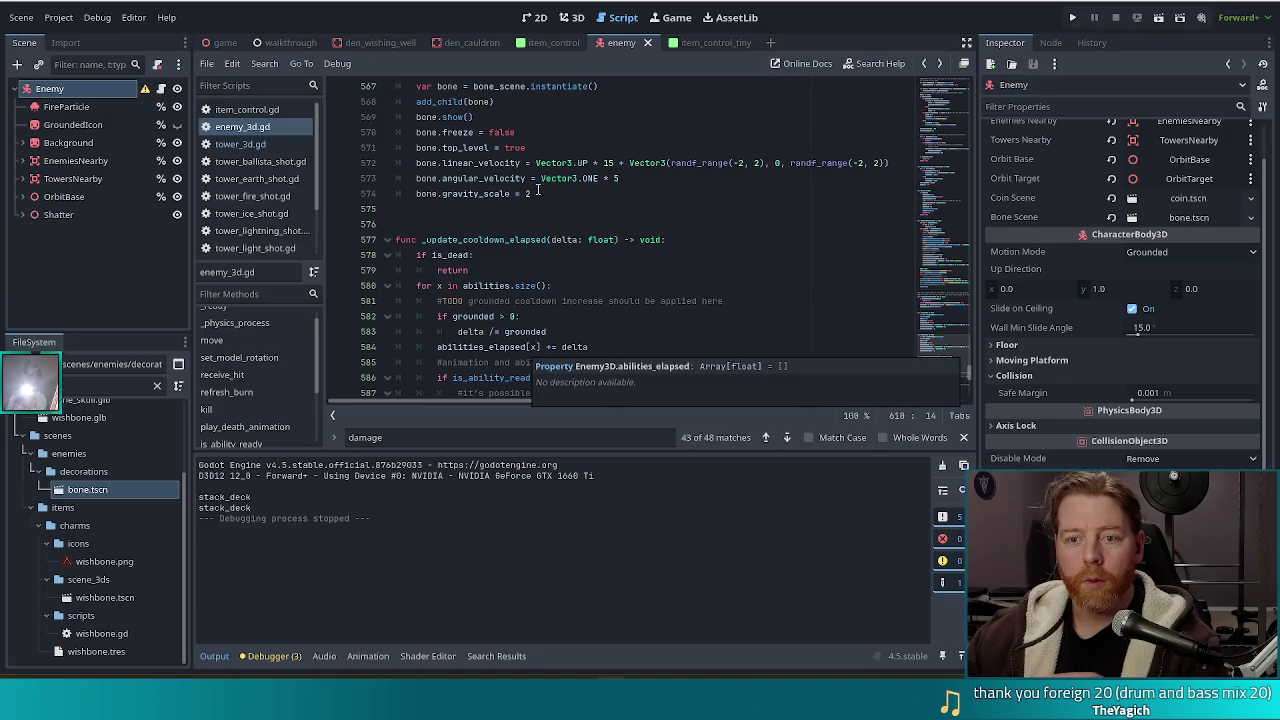
pyautogui.scroll(4, 515, 300)
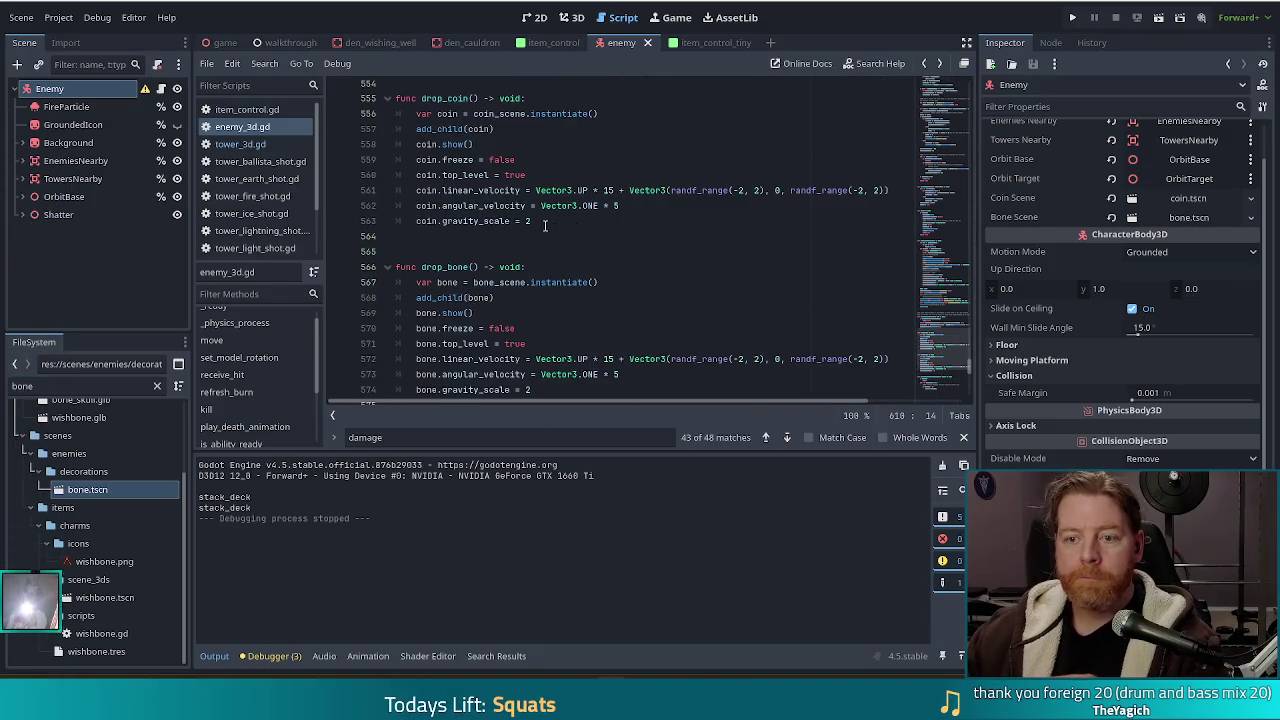
# Add an _add_damage_text("+1 gold") call after the coin gravity line in drop_coin.
pyautogui.click(545, 225)
pyautogui.press('Return')
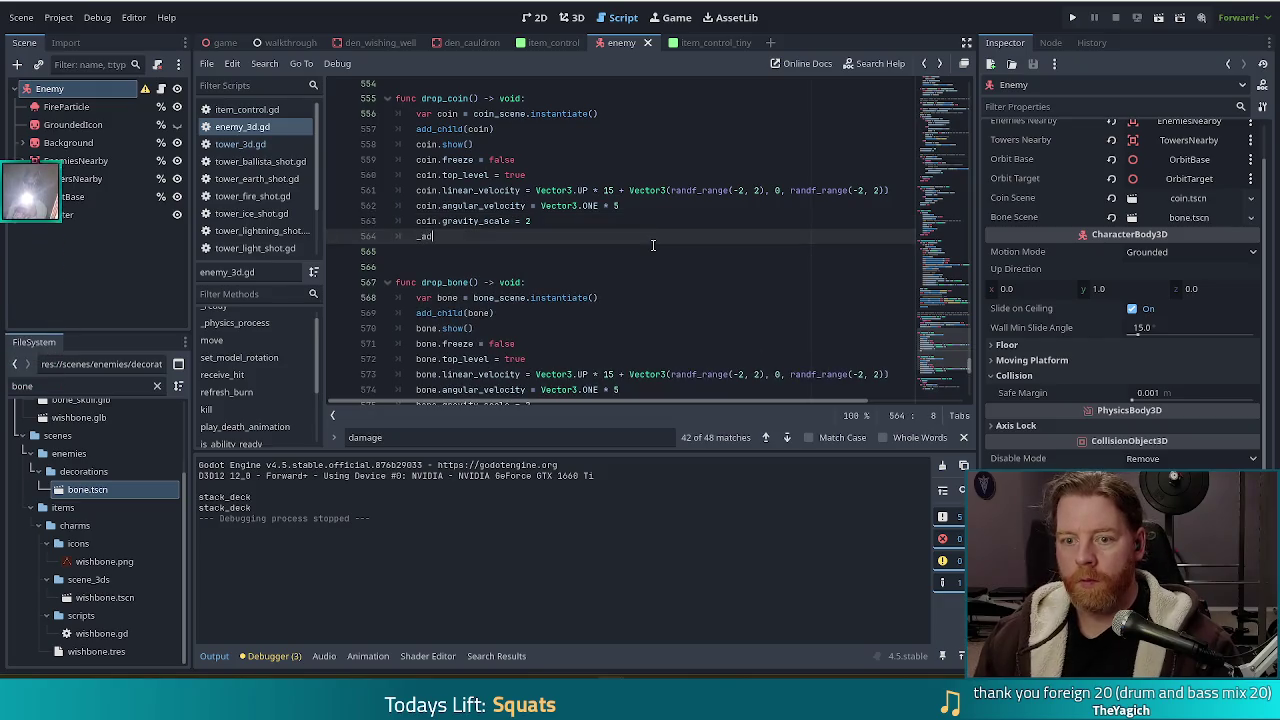
pyautogui.write('d')
pyautogui.press('Return')
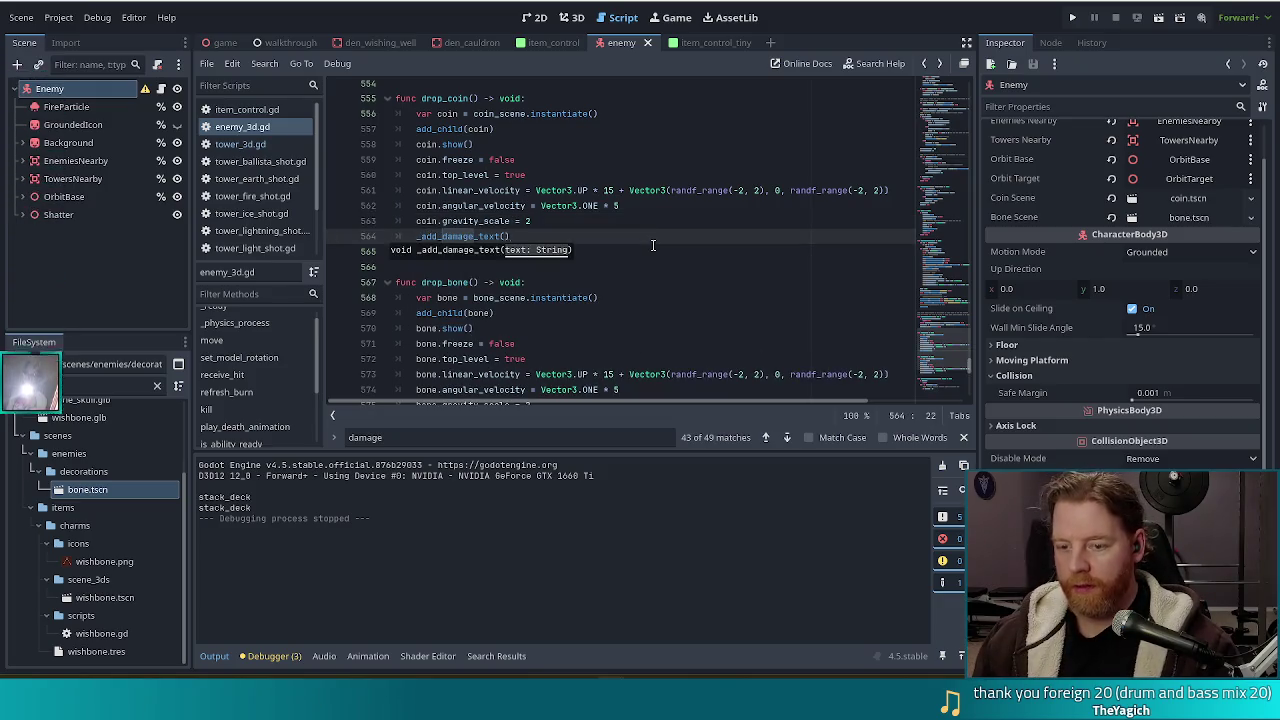
pyautogui.write('+')
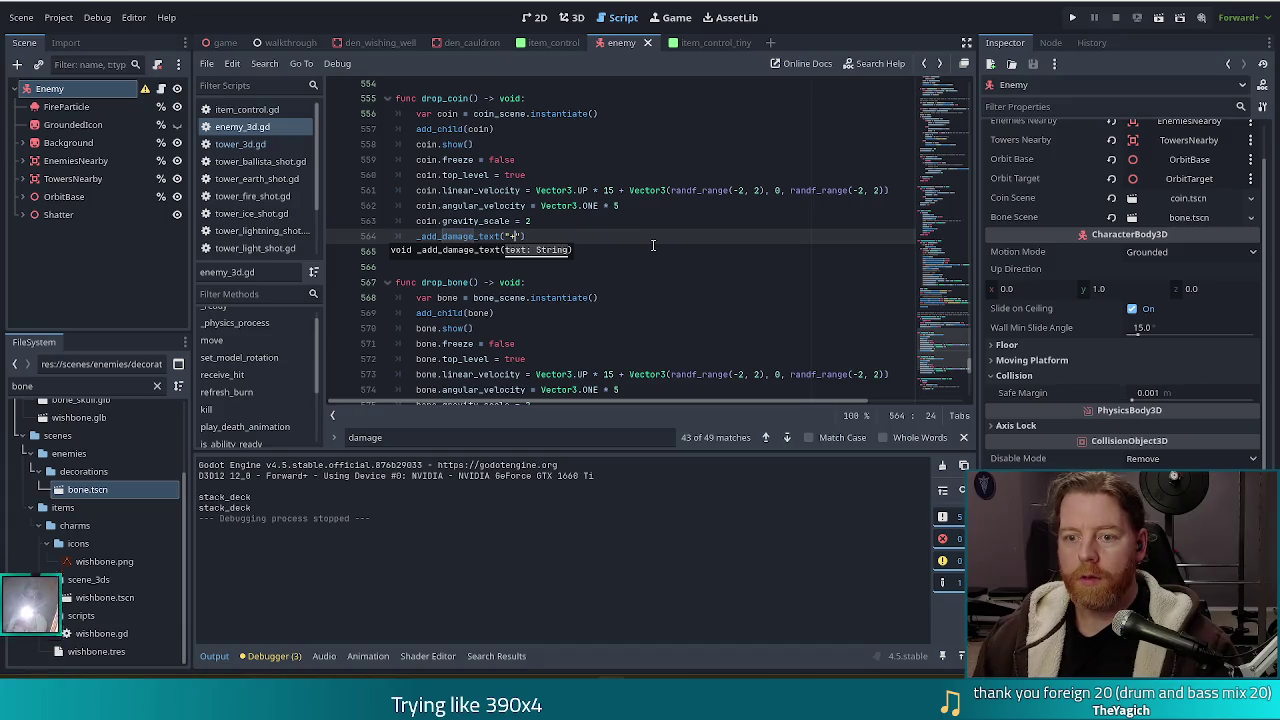
pyautogui.write('1 gold')
# Copy the damage text call into drop_bone after the bone gravity line, as "+1 bone".
pyautogui.moveTo(653, 243); pyautogui.dragTo(567, 222)
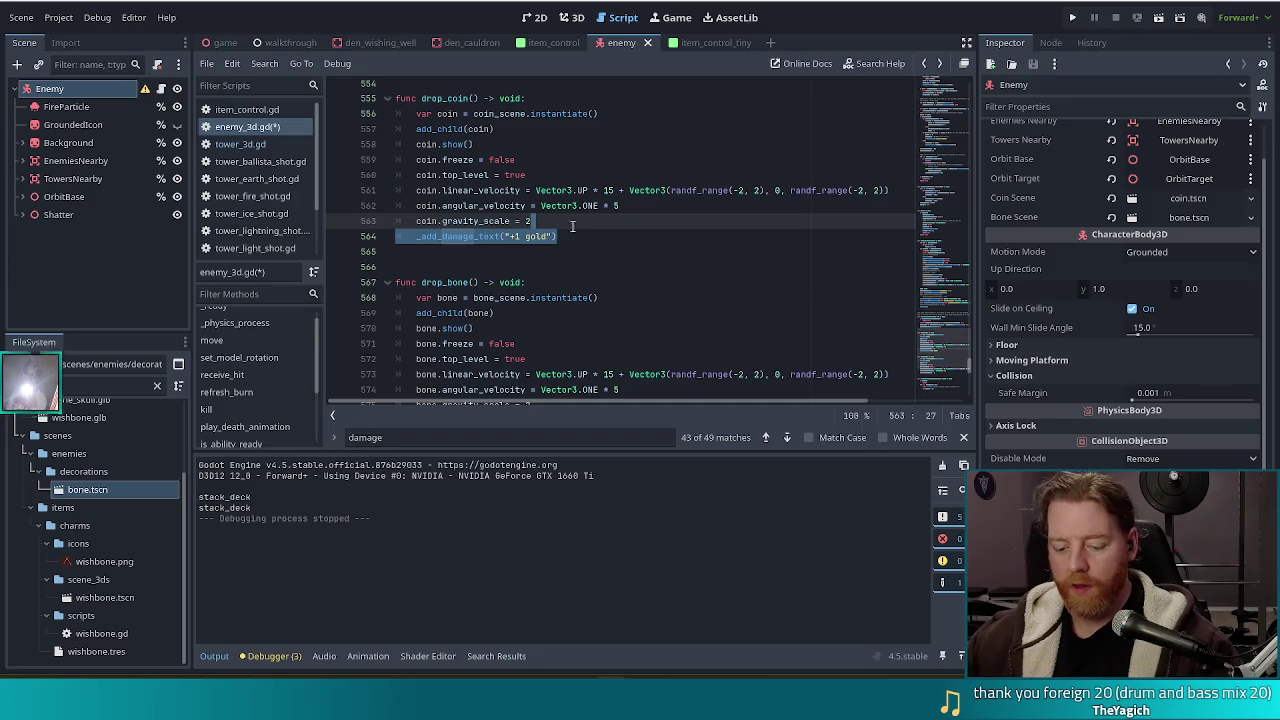
pyautogui.hotkey('ctrl', 'c')
pyautogui.scroll(-4, 567, 222)
pyautogui.click(560, 256)
pyautogui.hotkey('ctrl', 'v')
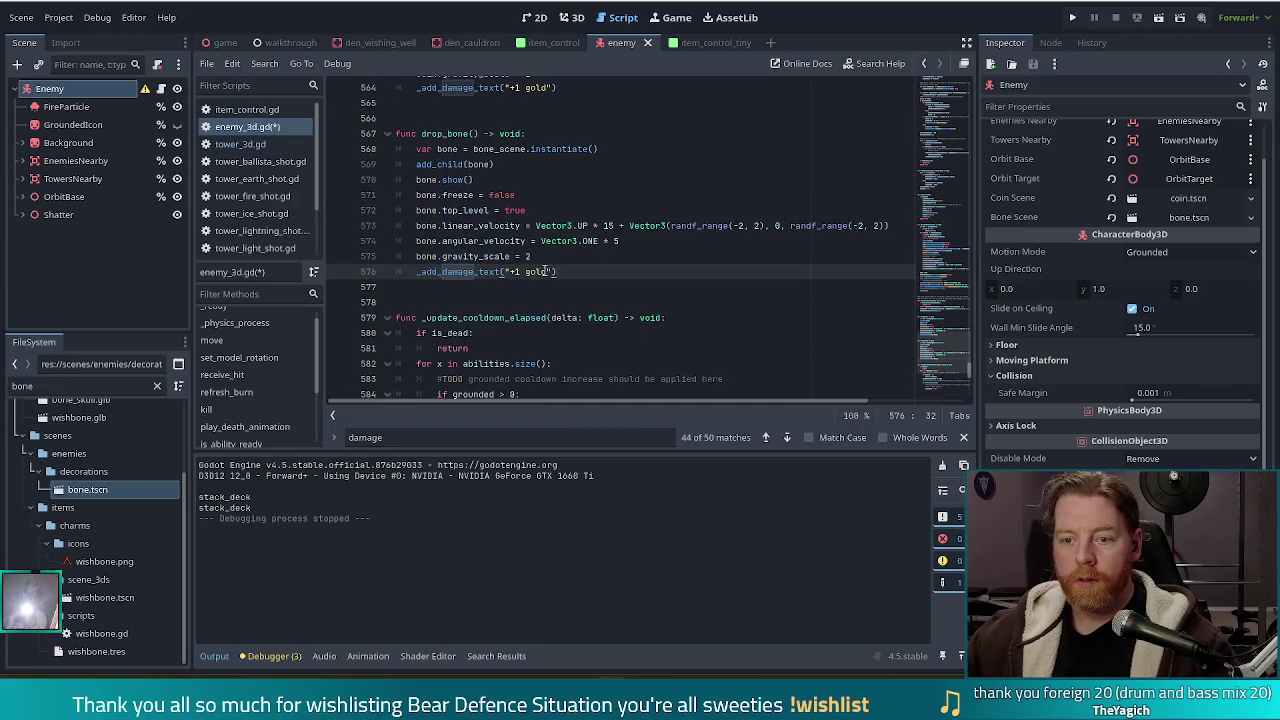
pyautogui.write('bone')
# Save enemy_3d.gd and run the project to test the damage text.
pyautogui.hotkey('ctrl', 's')
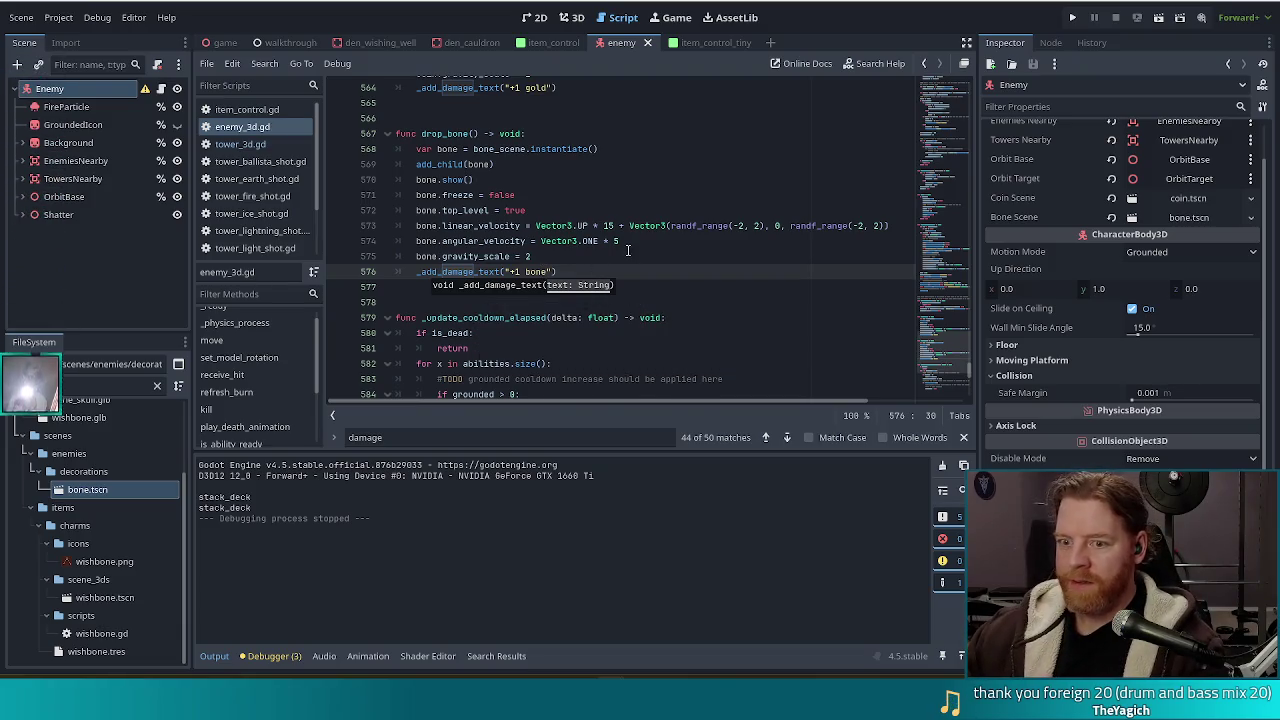
pyautogui.click(600, 257)
pyautogui.click(1073, 20)
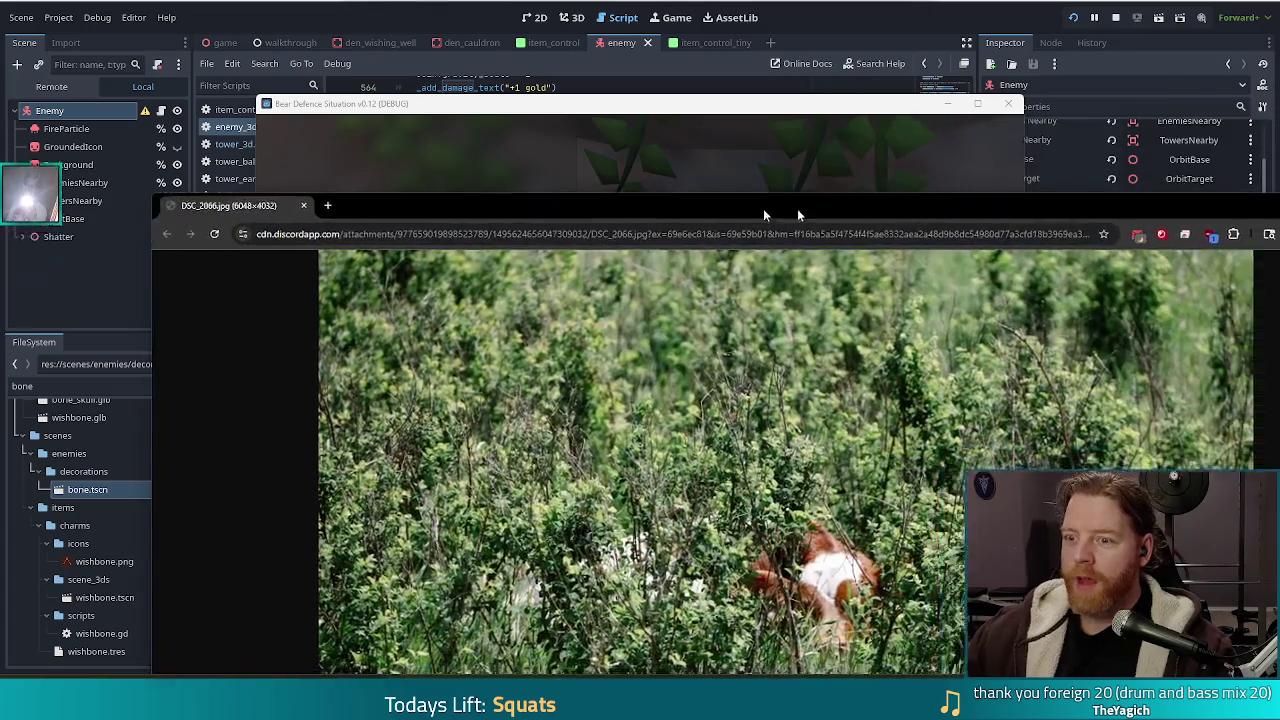
# Maximize the browser window showing the photo of the dog hiding in the shrubs.
pyautogui.moveTo(763, 208)
pyautogui.mouseDown()
pyautogui.moveTo(613, 103)
pyautogui.moveTo(620, 3)
pyautogui.mouseUp()
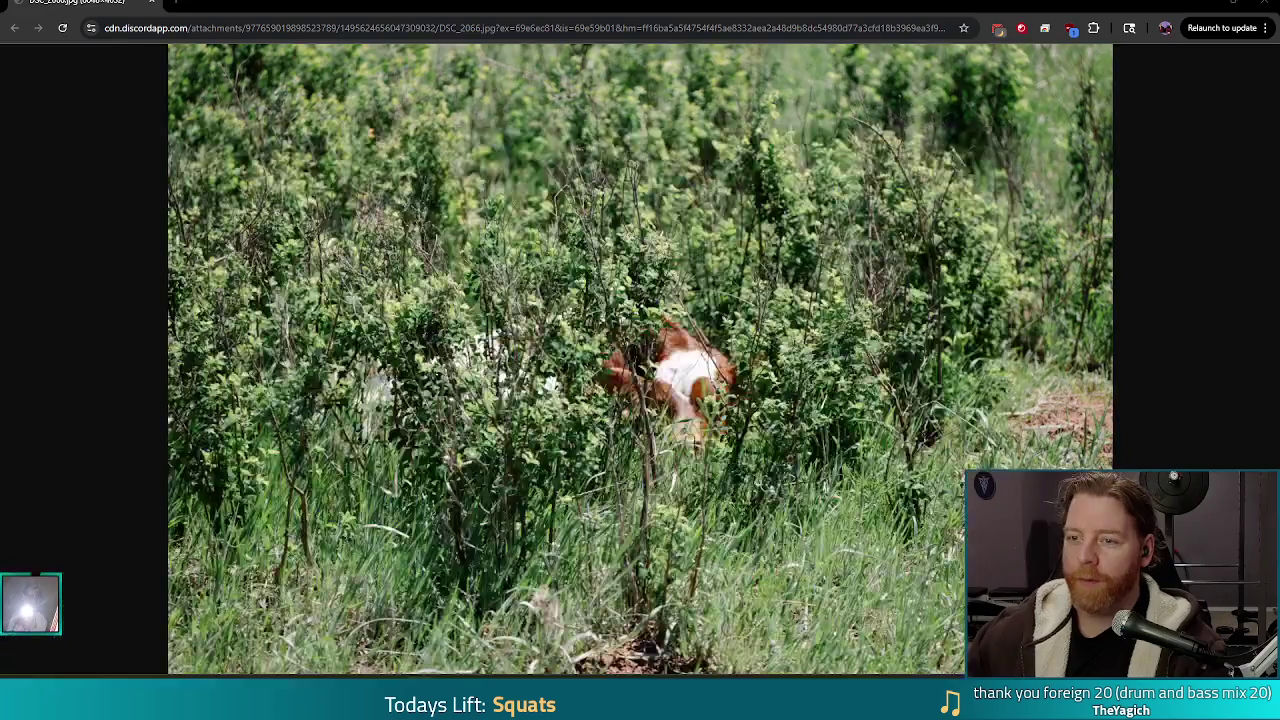
# Browse the photo tabs, zoom into DSC_2066, return to DSC_2065, and merge the Bluesky window into the tabs.
pyautogui.hotkey('ctrl', 'Tab')
pyautogui.hotkey('ctrl', 'Tab')
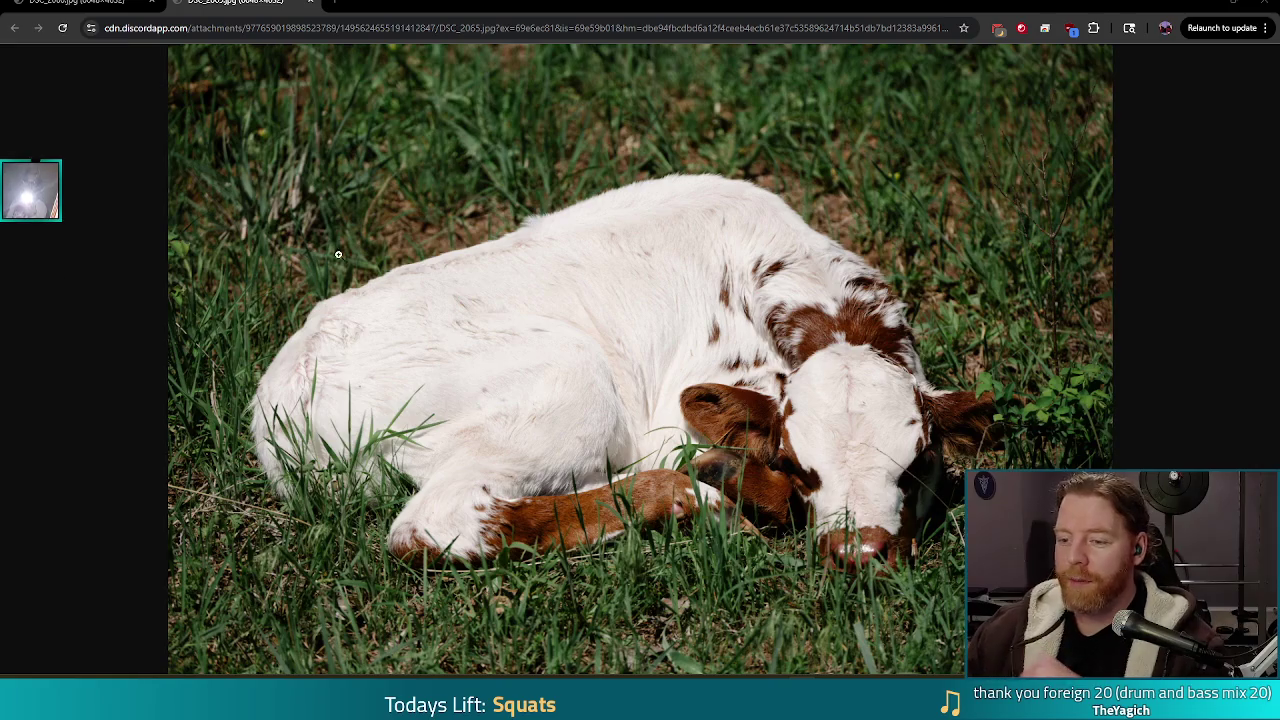
pyautogui.hotkey('ctrl', 'shift', 'Tab')
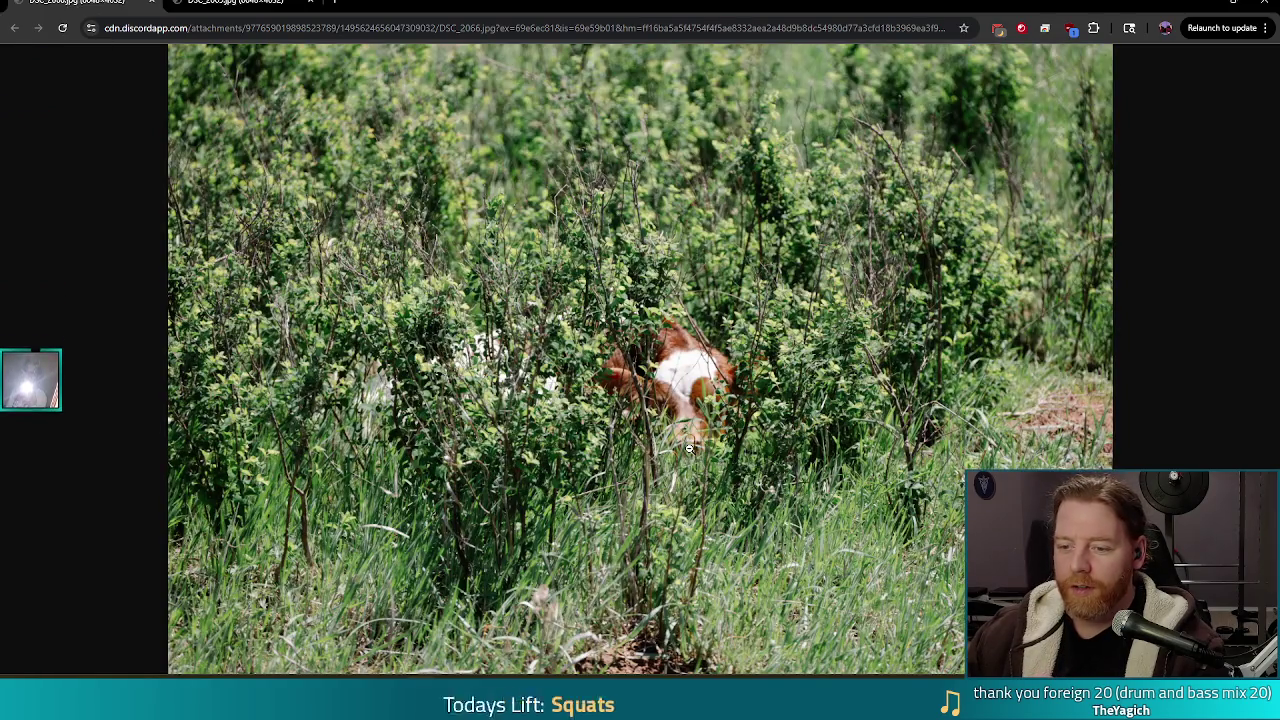
pyautogui.click(689, 449)
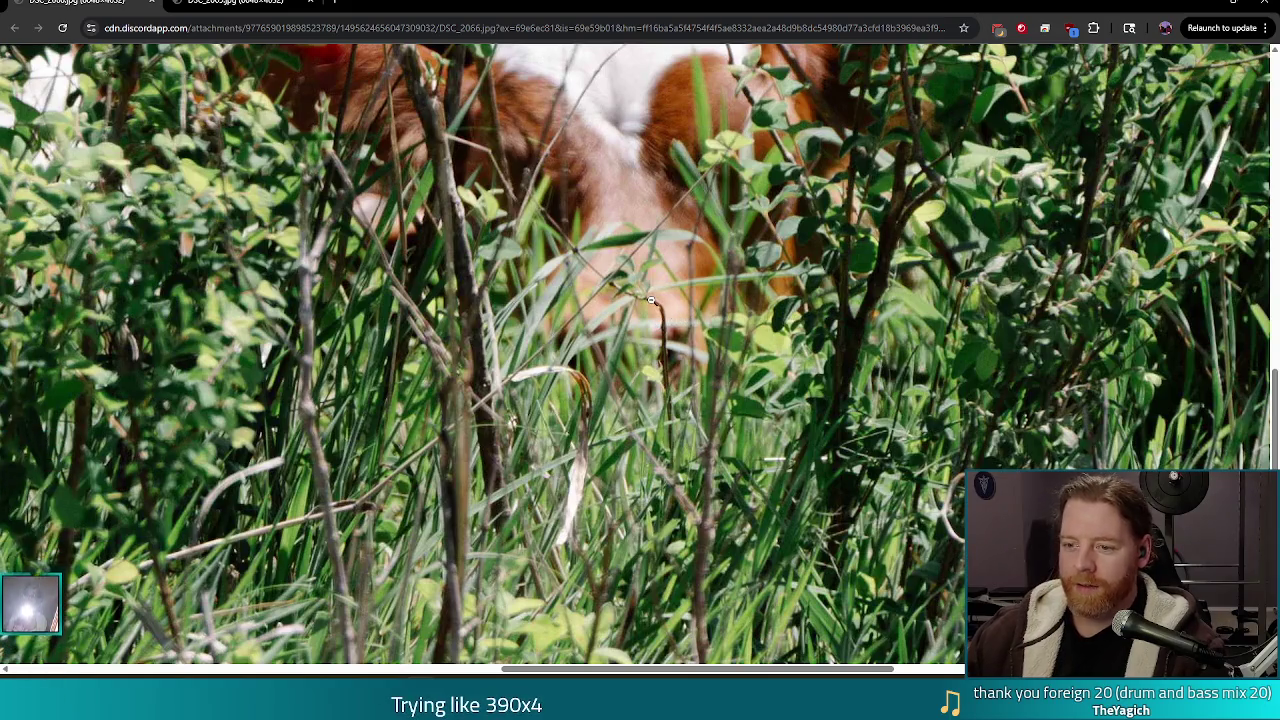
pyautogui.scroll(5, 657, 250)
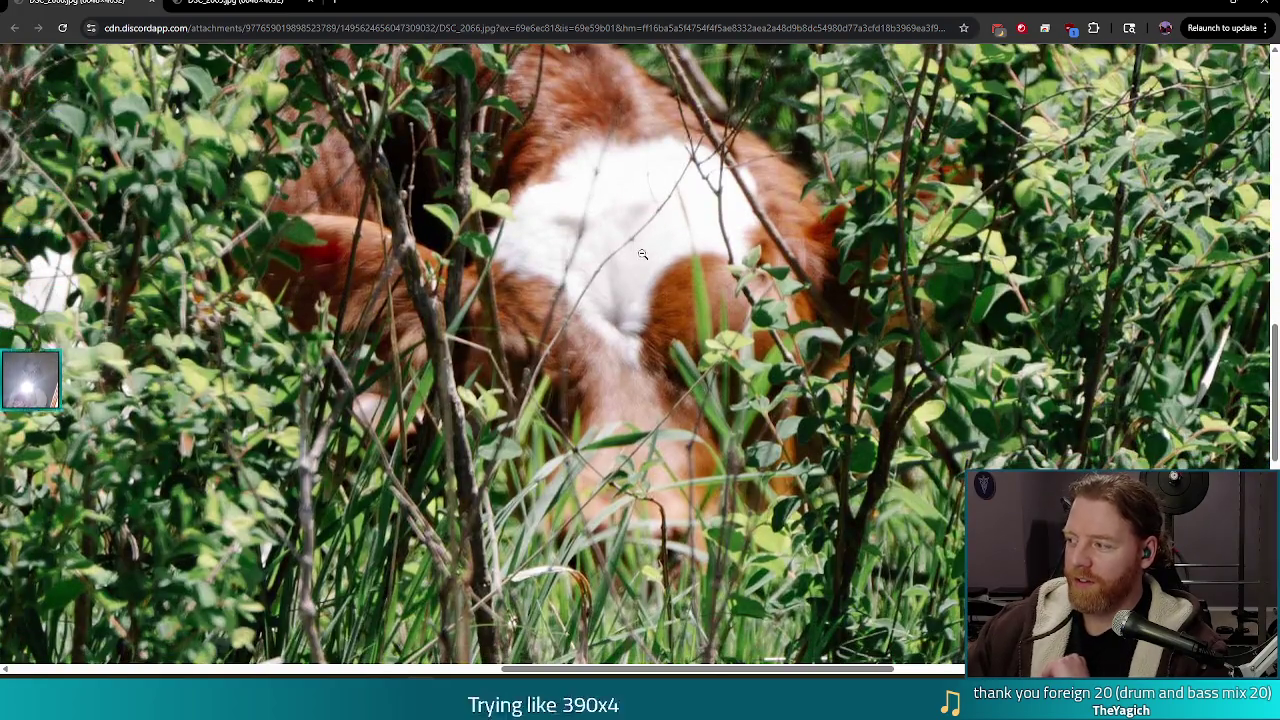
pyautogui.scroll(2, 575, 290)
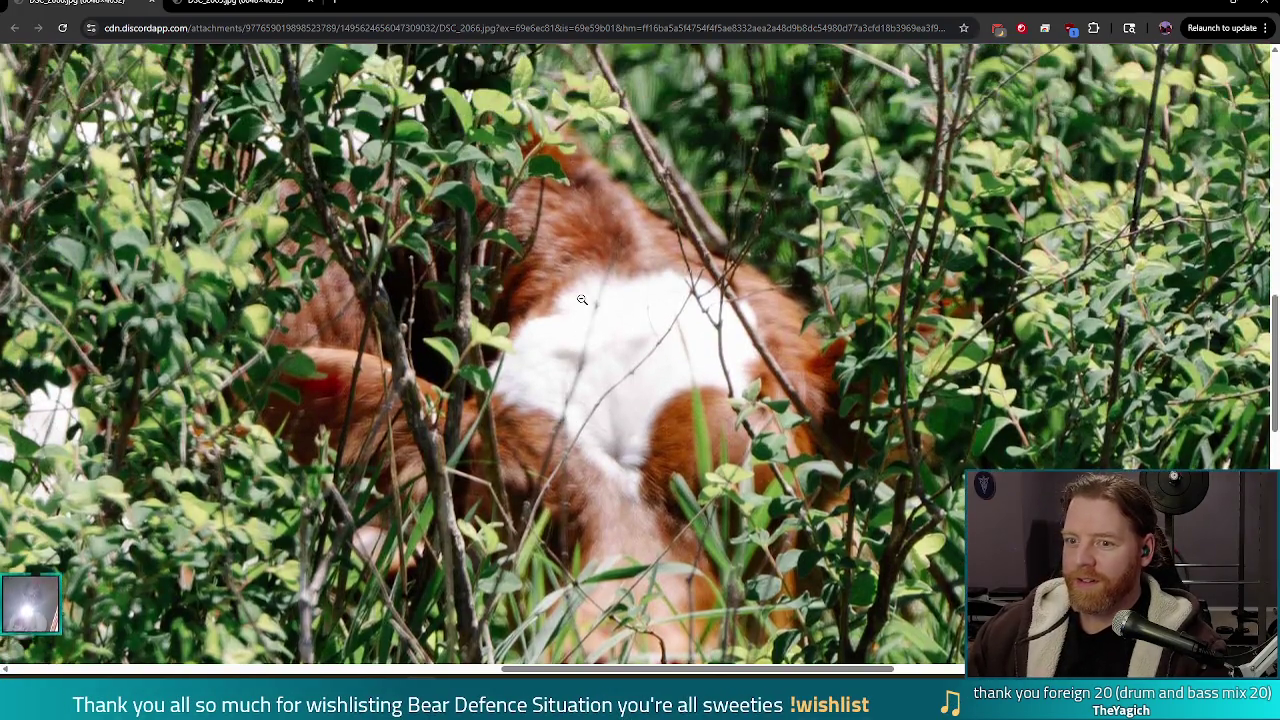
pyautogui.scroll(-3, 575, 297)
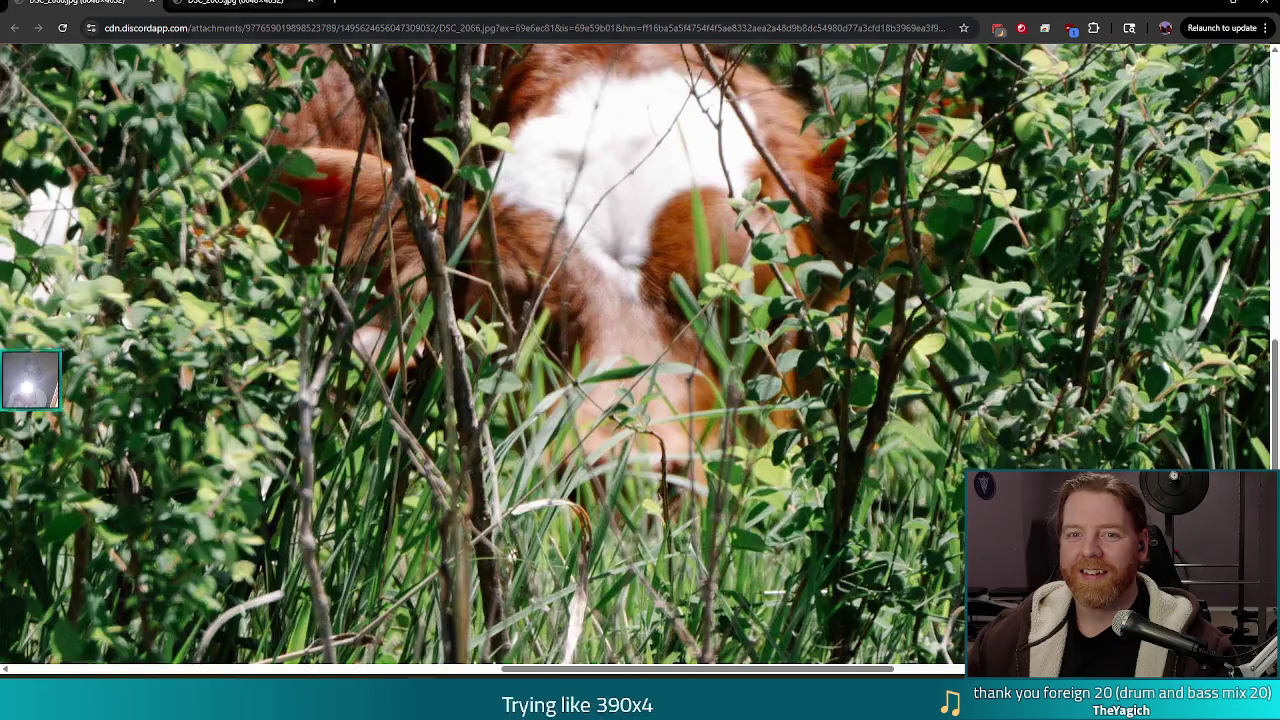
pyautogui.hotkey('ctrl', 'Tab')
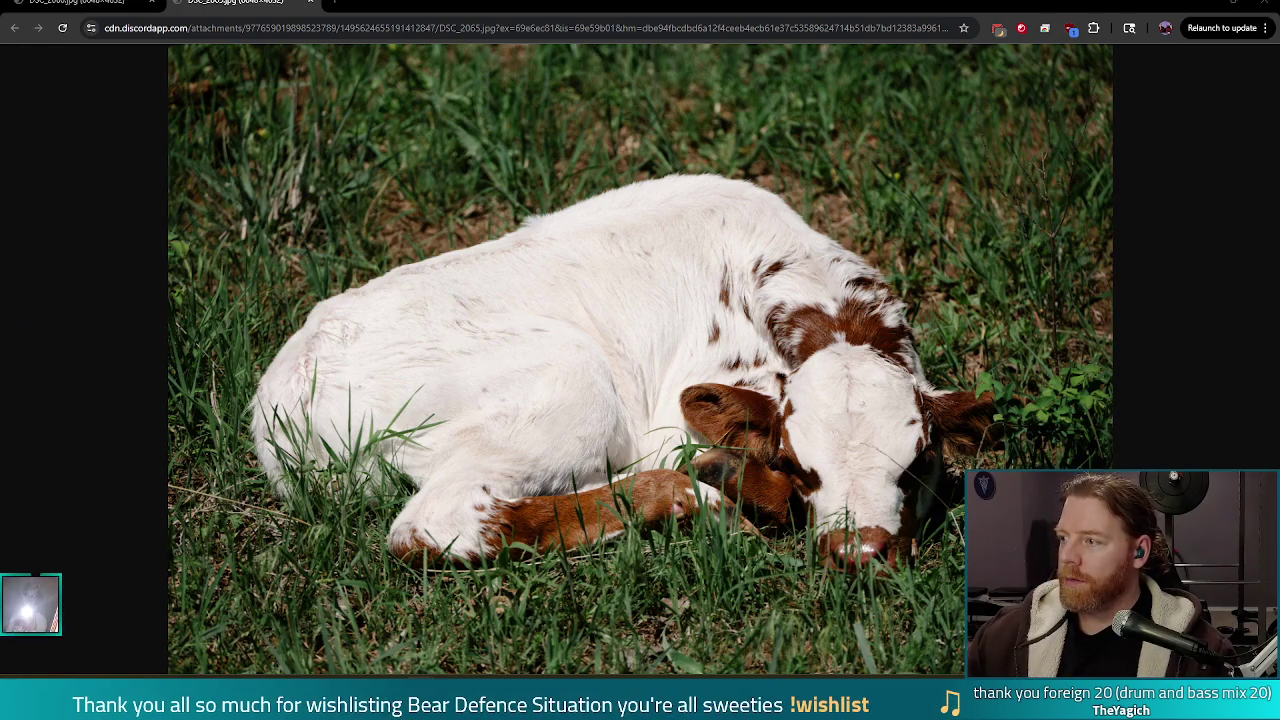
pyautogui.moveTo(1279, 251)
pyautogui.mouseDown()
pyautogui.moveTo(720, 251)
pyautogui.moveTo(400, 8)
pyautogui.mouseUp()
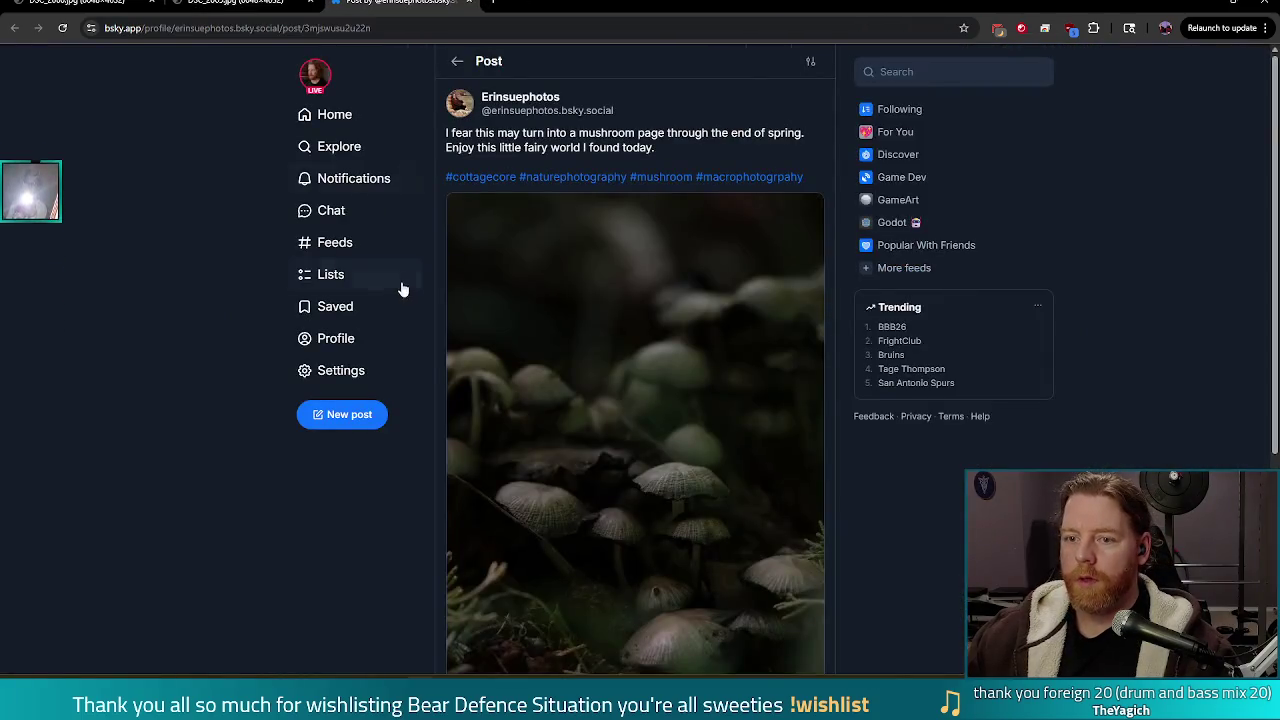
# Scroll down the Bluesky mushroom photography post and repost it.
pyautogui.scroll(-1, 262, 344)
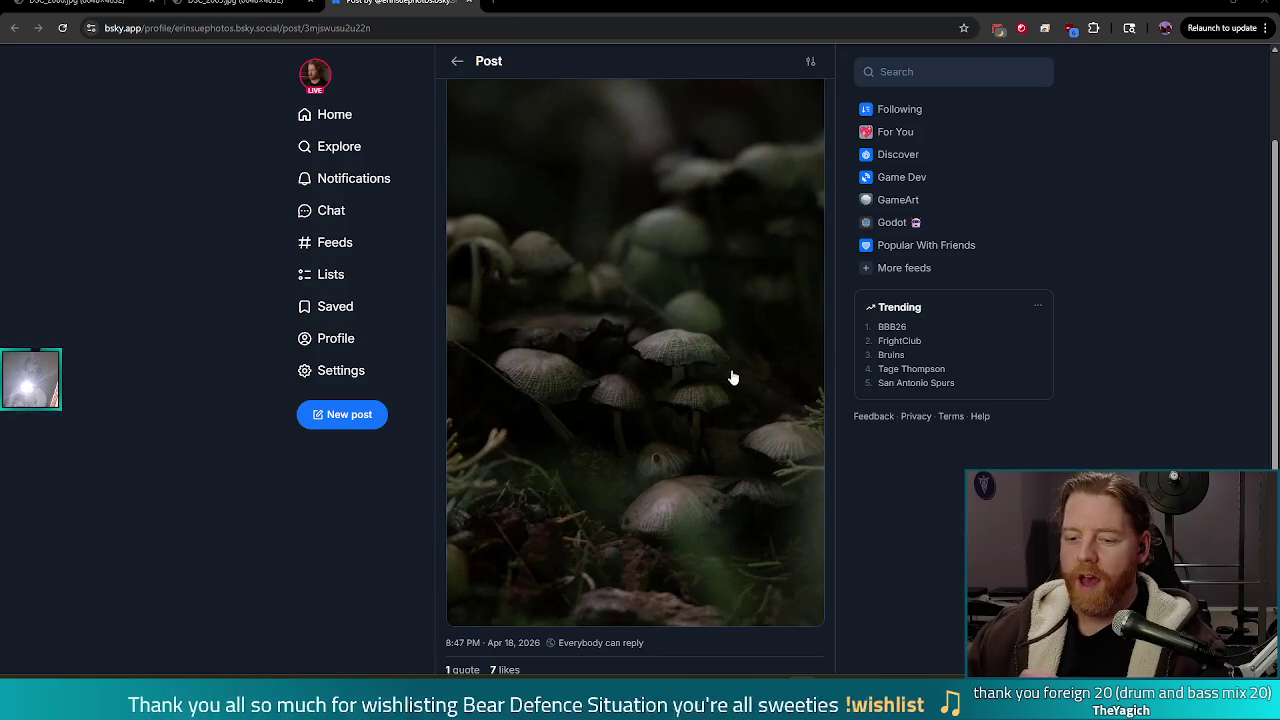
pyautogui.scroll(-2, 740, 370)
pyautogui.click(523, 508)
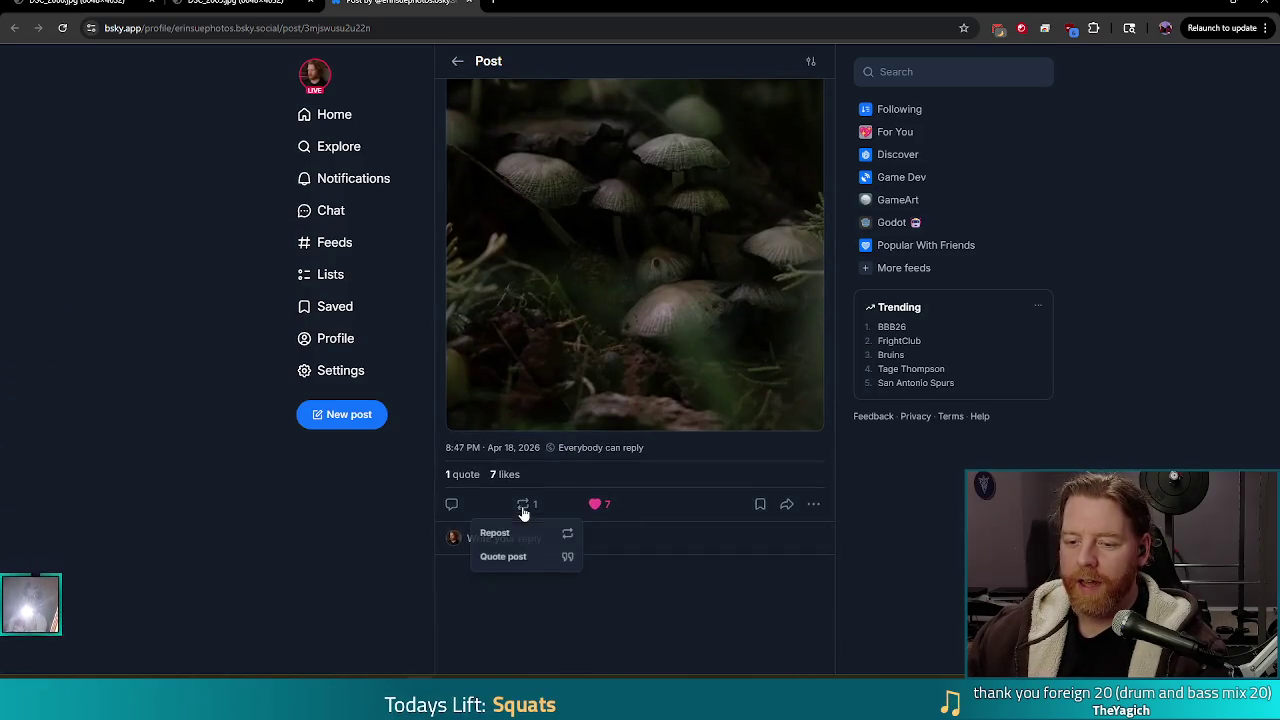
pyautogui.click(494, 533)
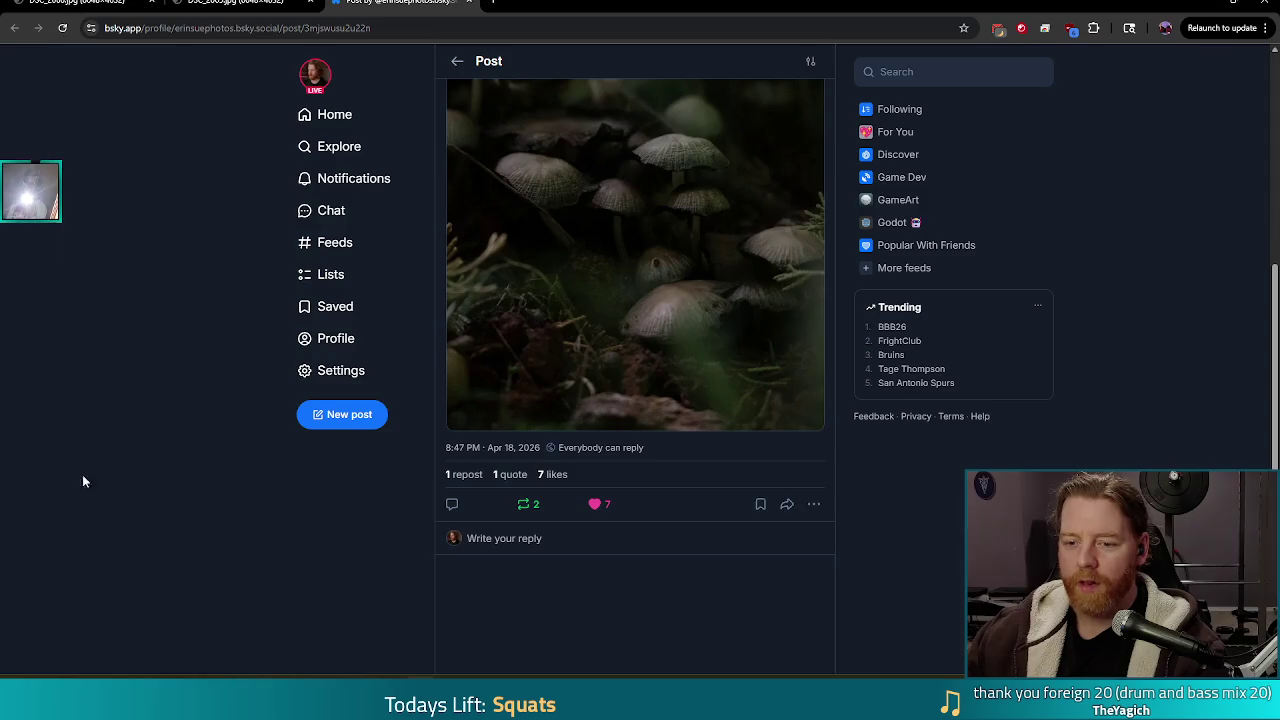
# Scroll through the post a bit more, then switch back to the running Bear Defence game.
pyautogui.scroll(3, 197, 443)
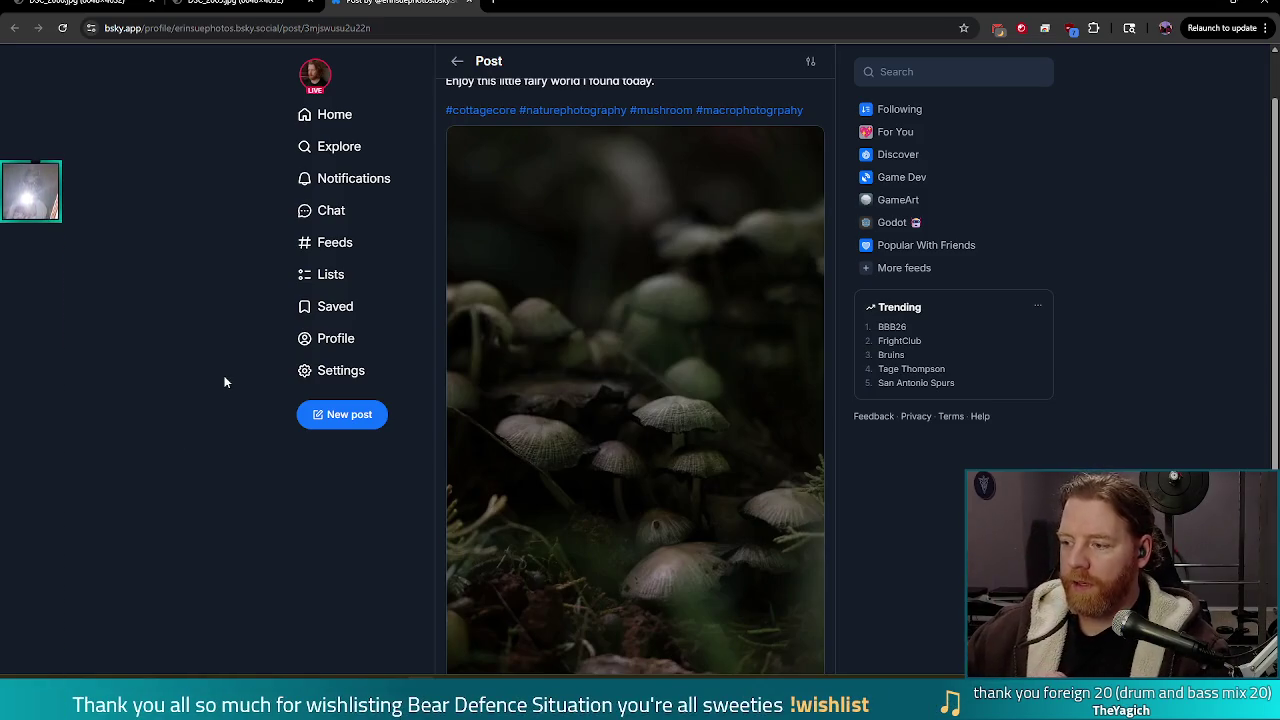
pyautogui.scroll(-2, 246, 417)
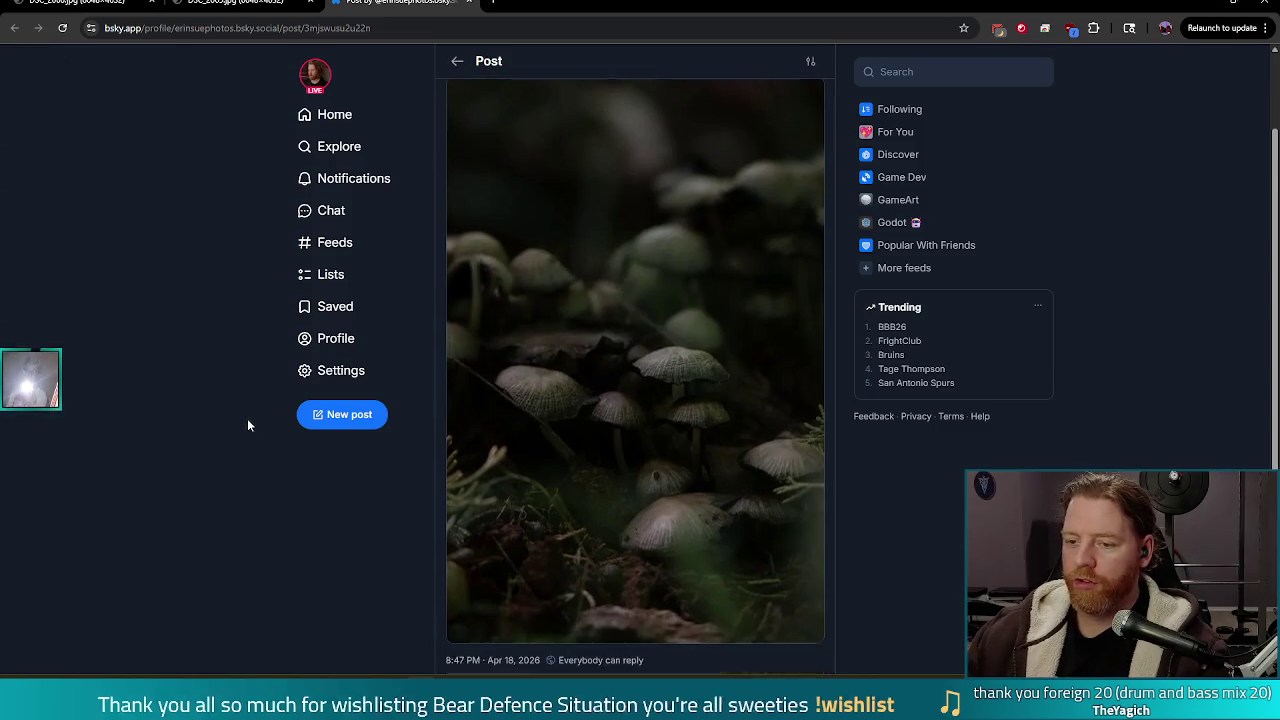
pyautogui.scroll(3, 243, 418)
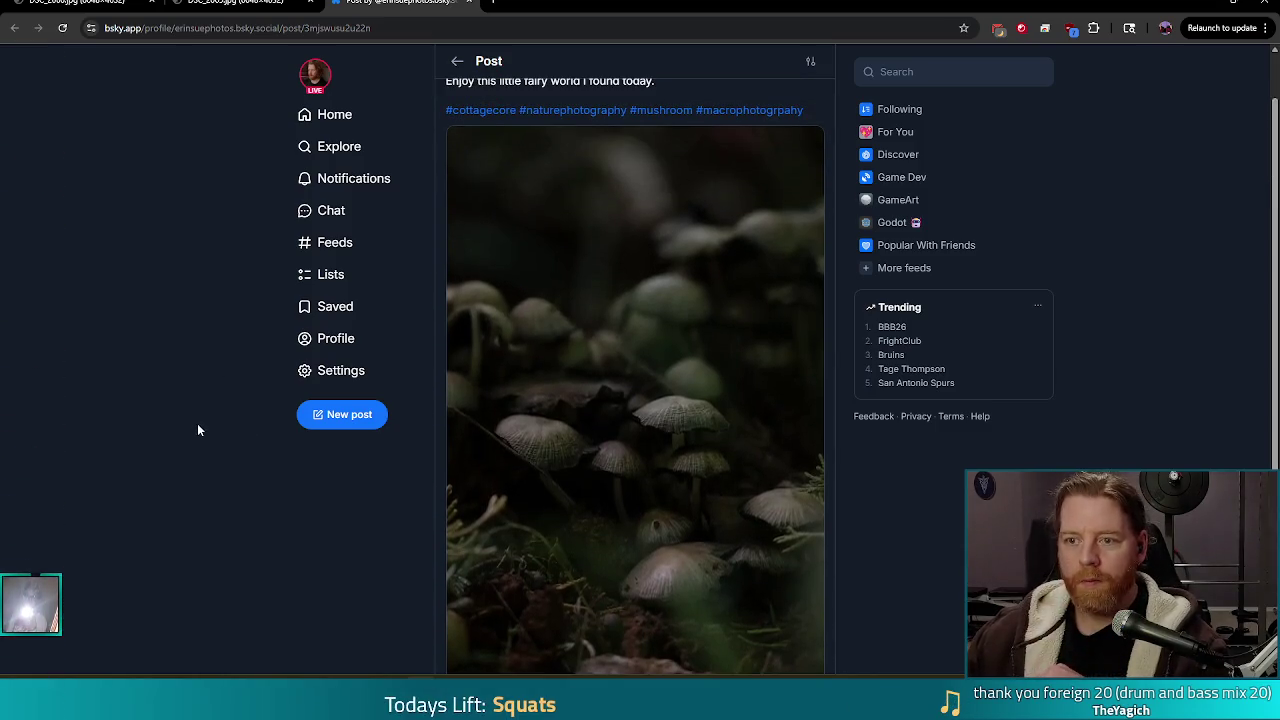
pyautogui.scroll(-1, 452, 529)
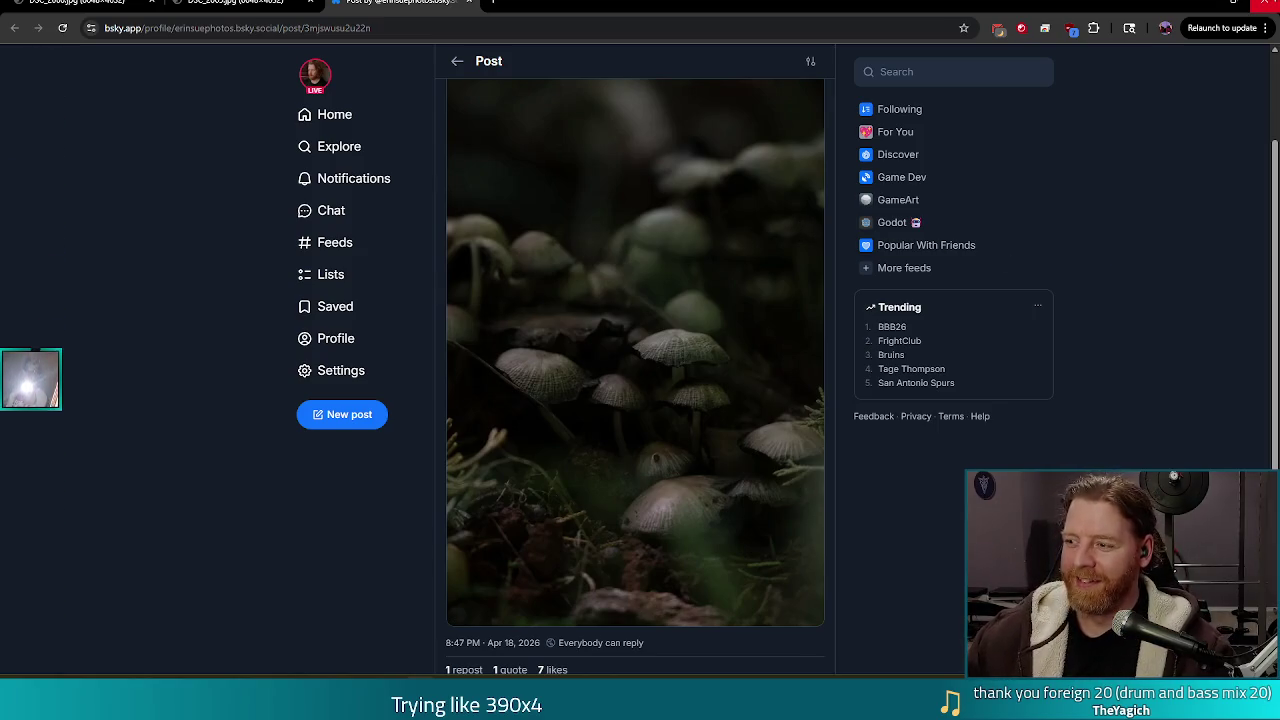
pyautogui.hotkey('alt', 'Tab')
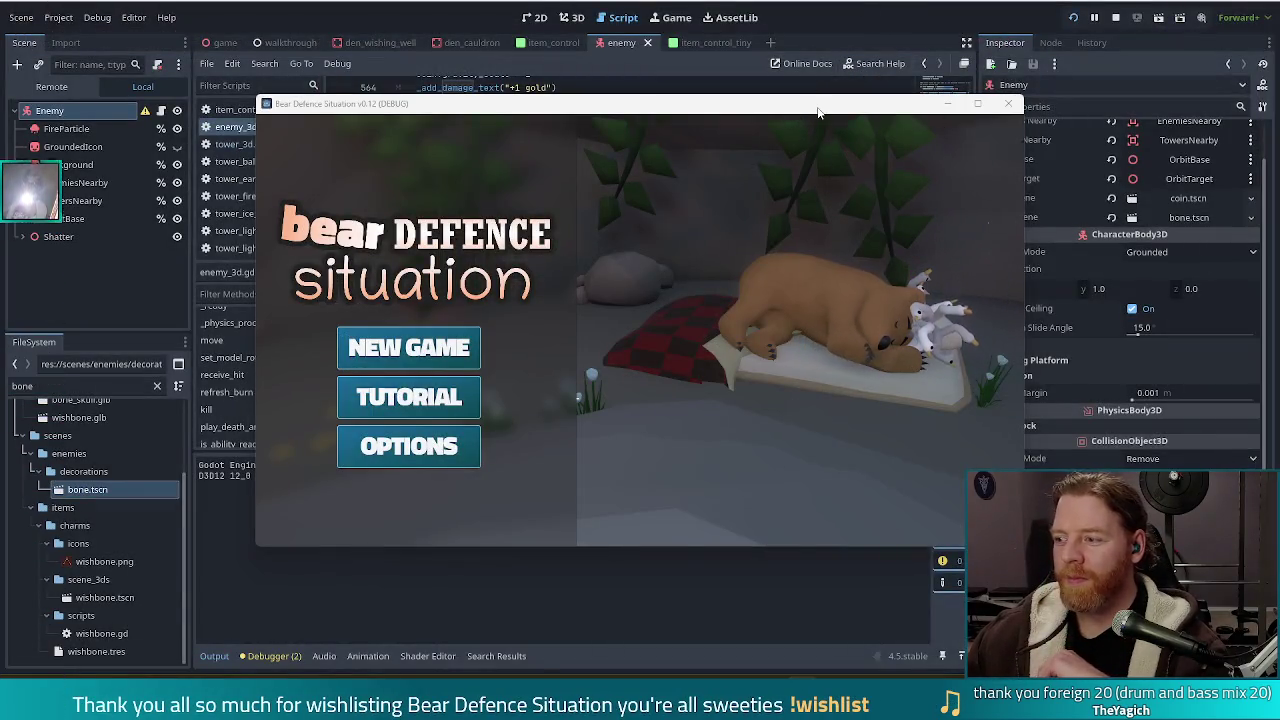
# Shift the game window left, start a new game, go to the Level 1/9 map, and open the console.
pyautogui.moveTo(819, 112); pyautogui.dragTo(733, 124)
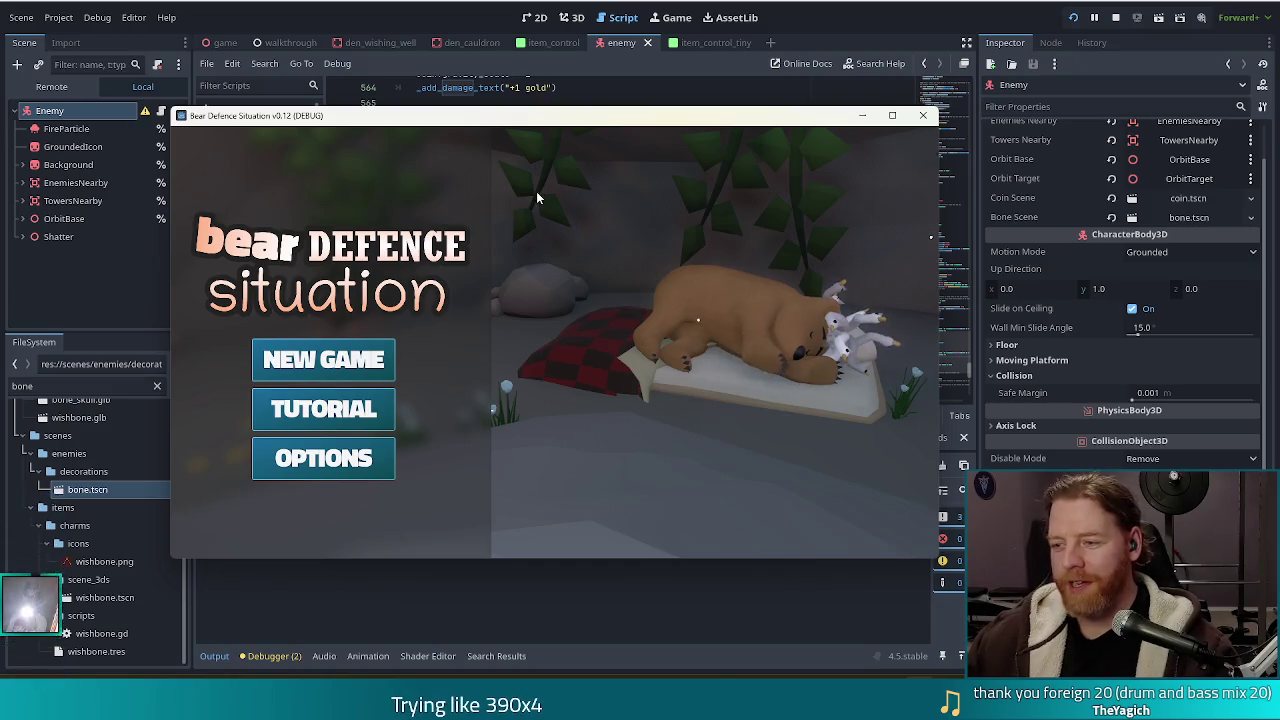
pyautogui.click(342, 364)
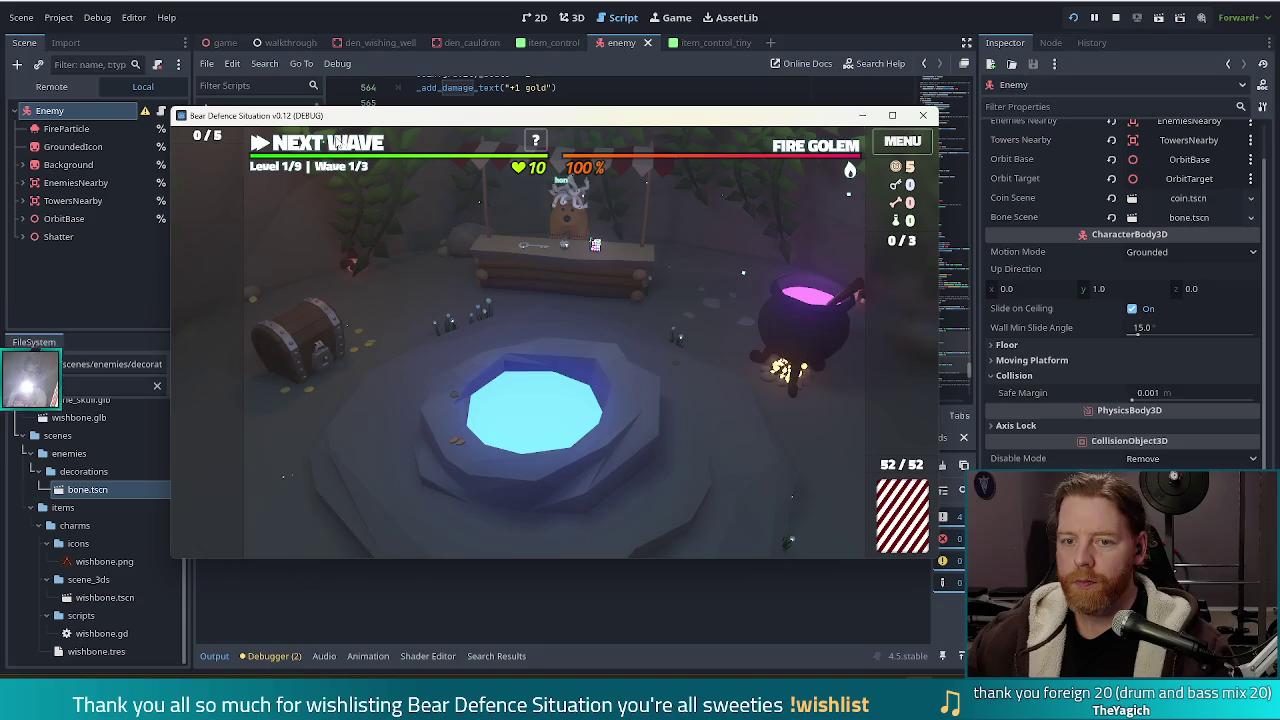
pyautogui.click(358, 141)
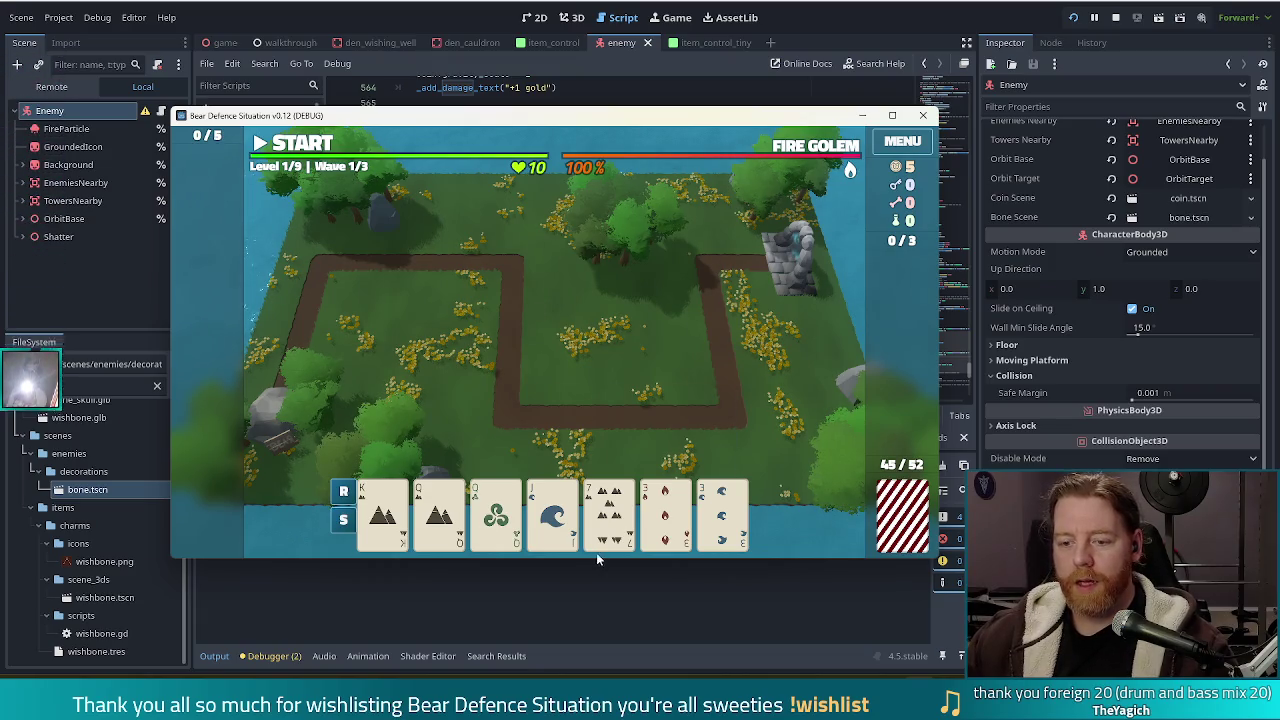
pyautogui.press('`')
# Run the add_wish training_wheels console command, then relaunch the project with F5 after it crashes.
pyautogui.write('add_wish tr')
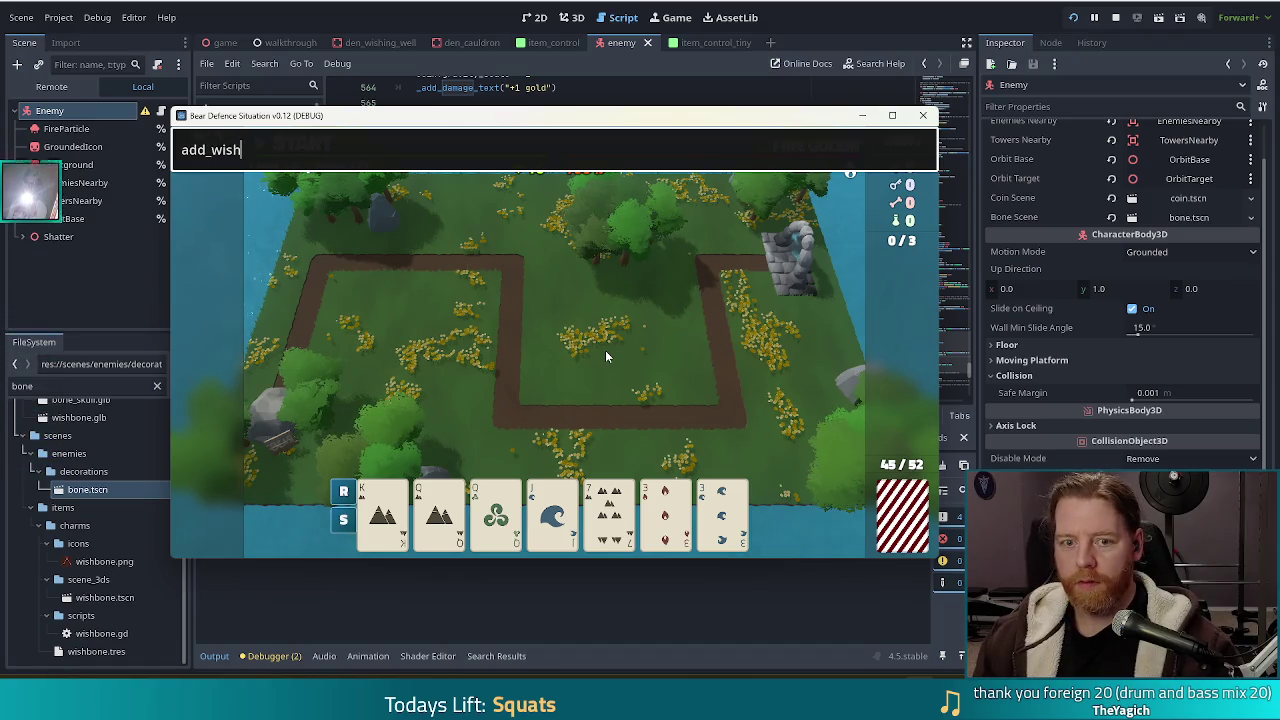
pyautogui.write('aining_wheels')
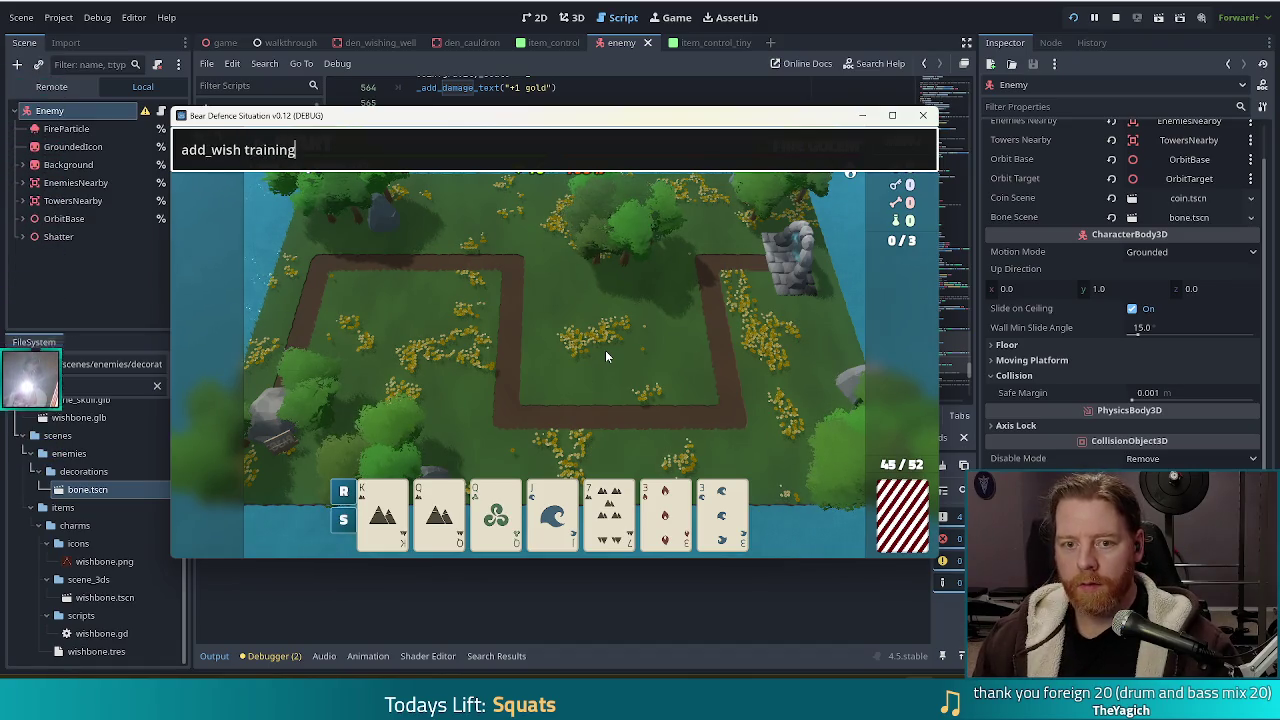
pyautogui.press('Return')
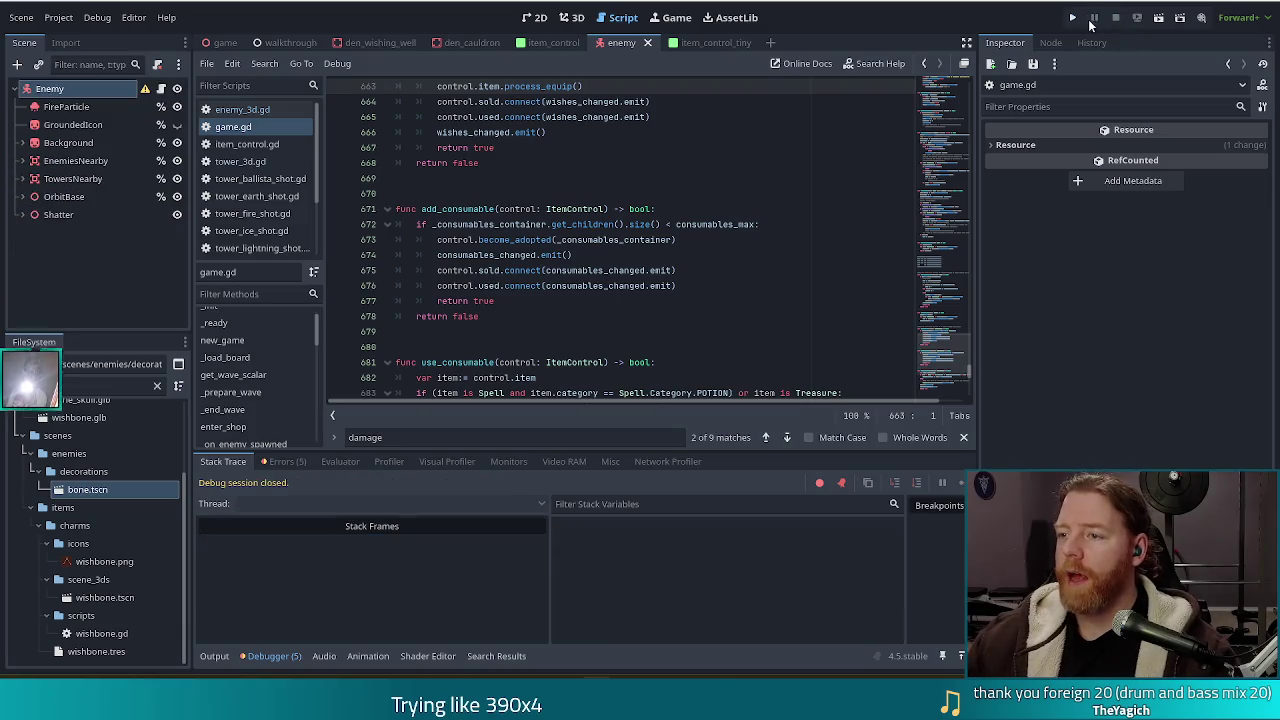
pyautogui.press('F5')
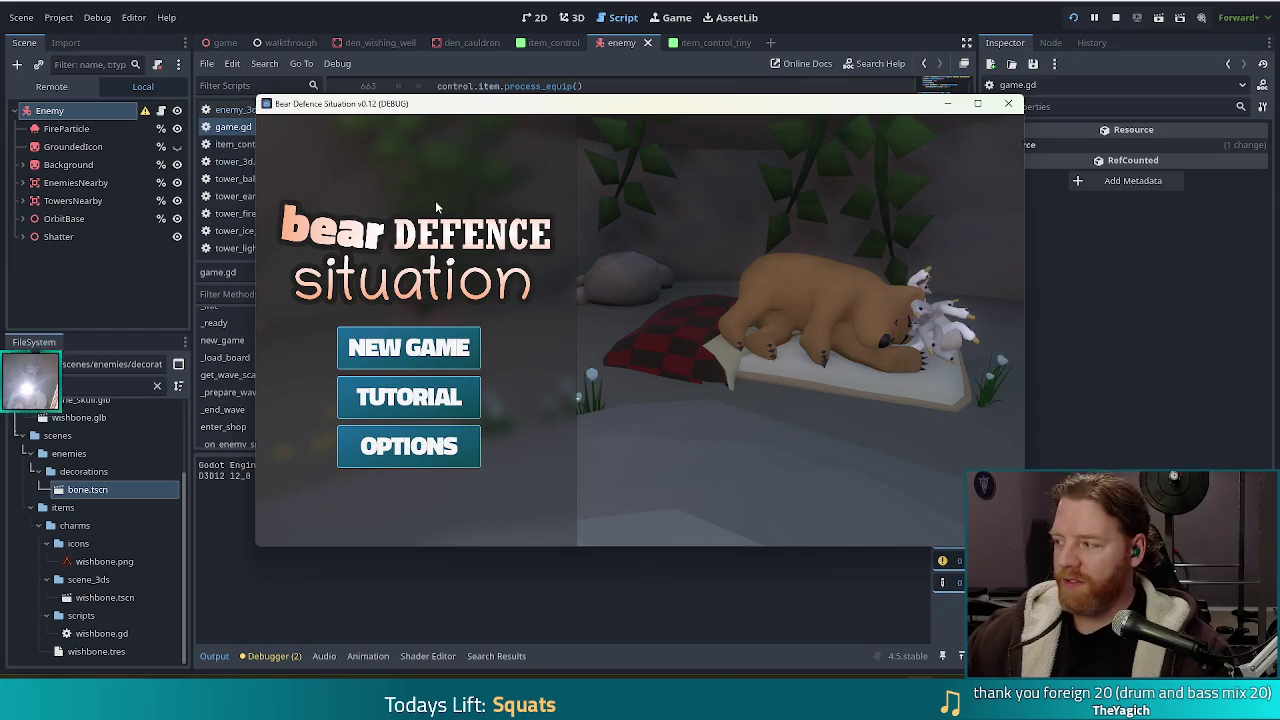
# Start a new game, take Training Wheels from the Wishing Well, and type add_wish in the console.
pyautogui.click(409, 347)
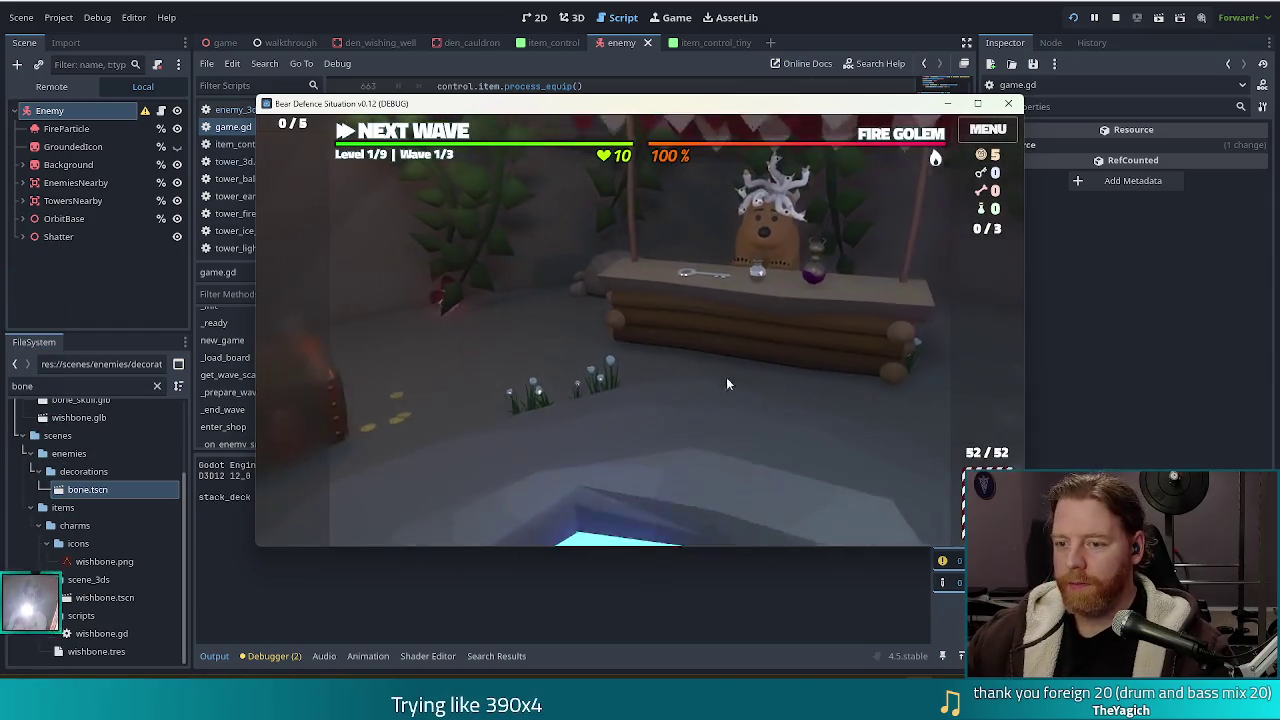
pyautogui.click(794, 477)
pyautogui.click(766, 391)
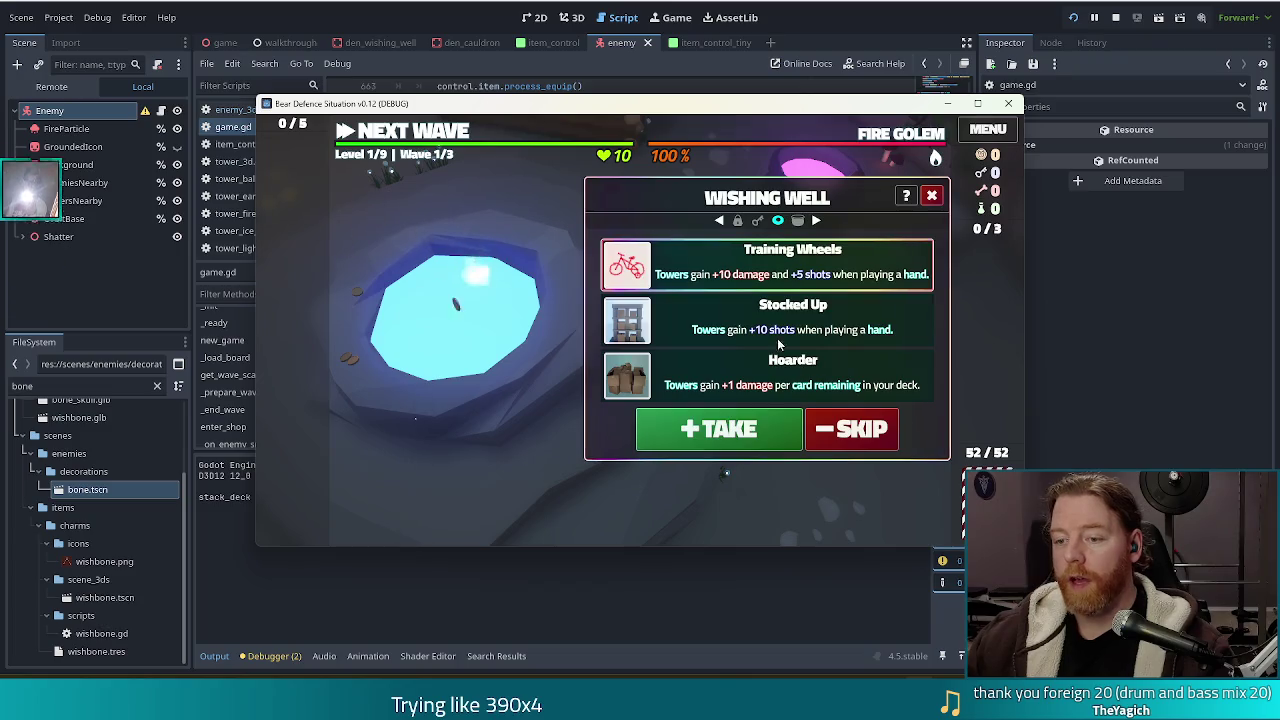
pyautogui.click(733, 436)
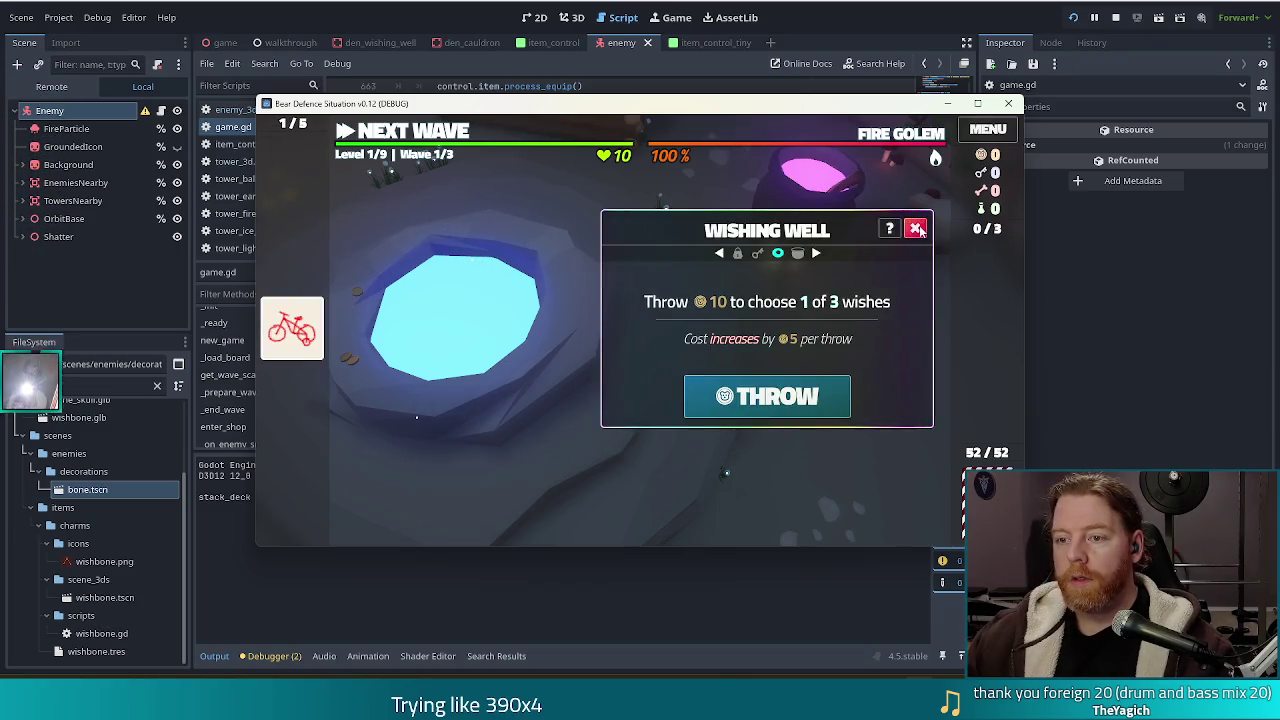
pyautogui.click(914, 226)
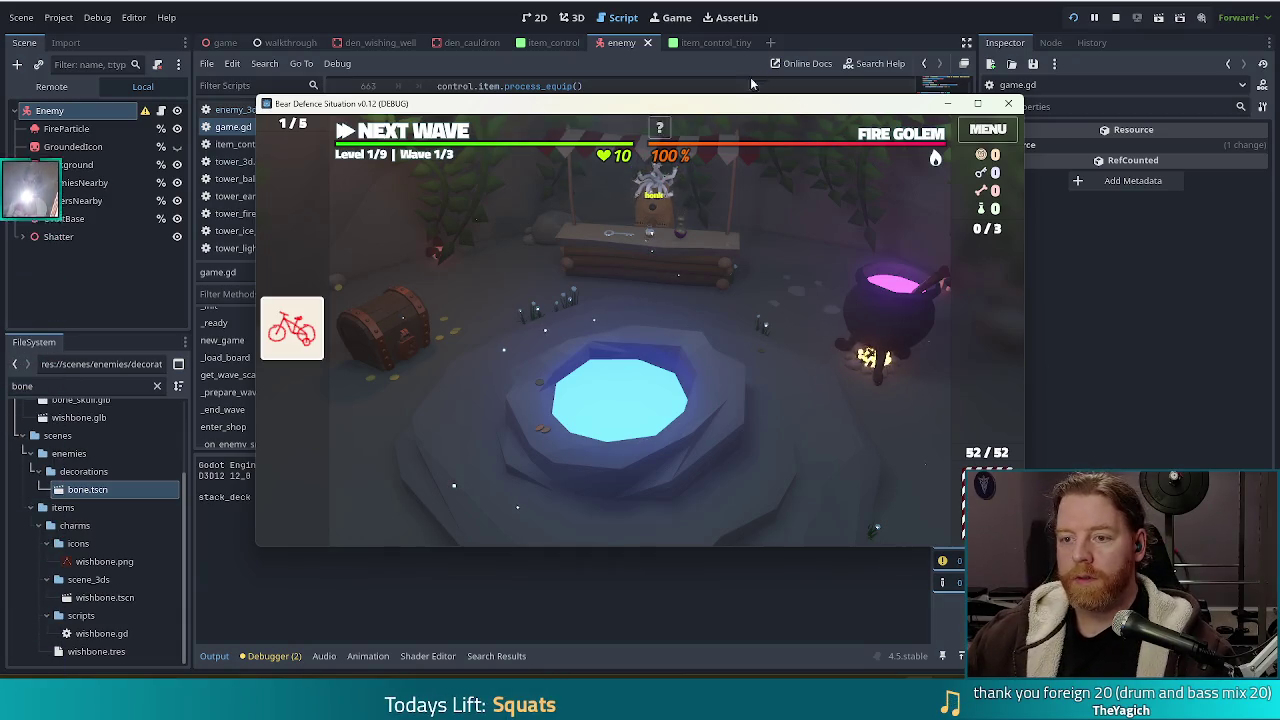
pyautogui.press('`')
pyautogui.write('add_wish')
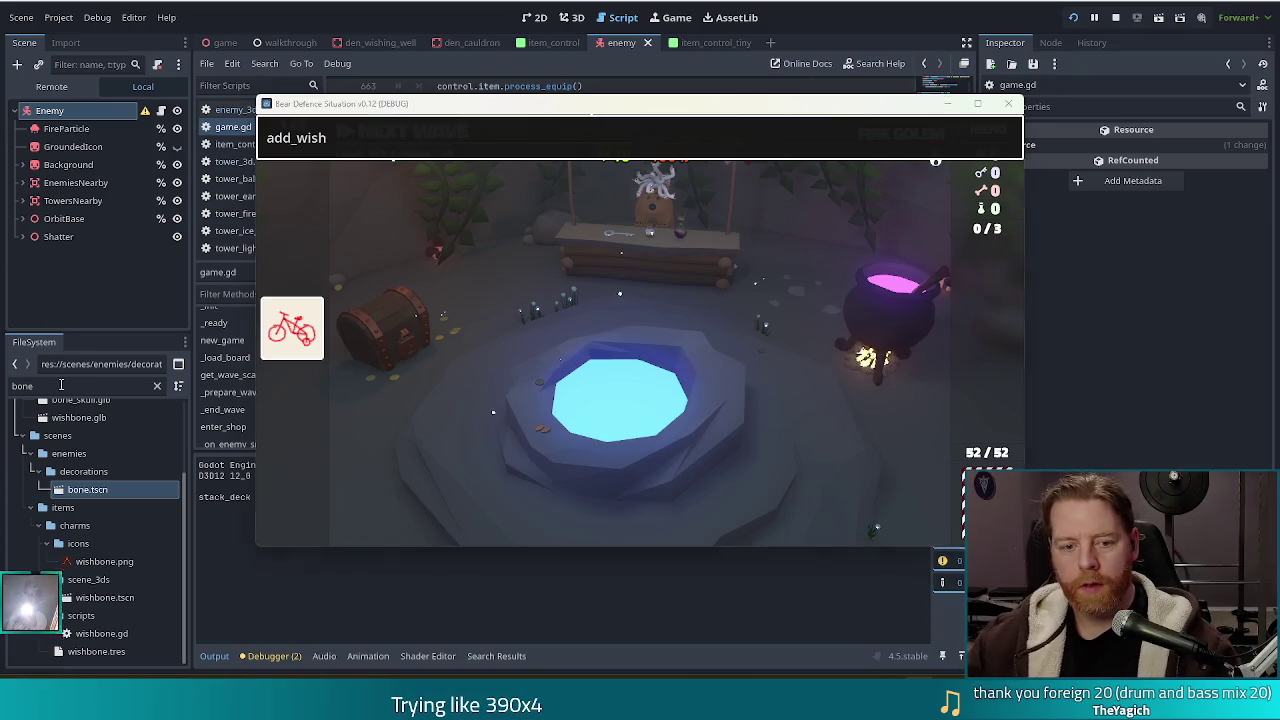
# Look up the training wheels path, then run add_wish special/training_wheels in the game console.
pyautogui.click(3, 392)
pyautogui.write('train')
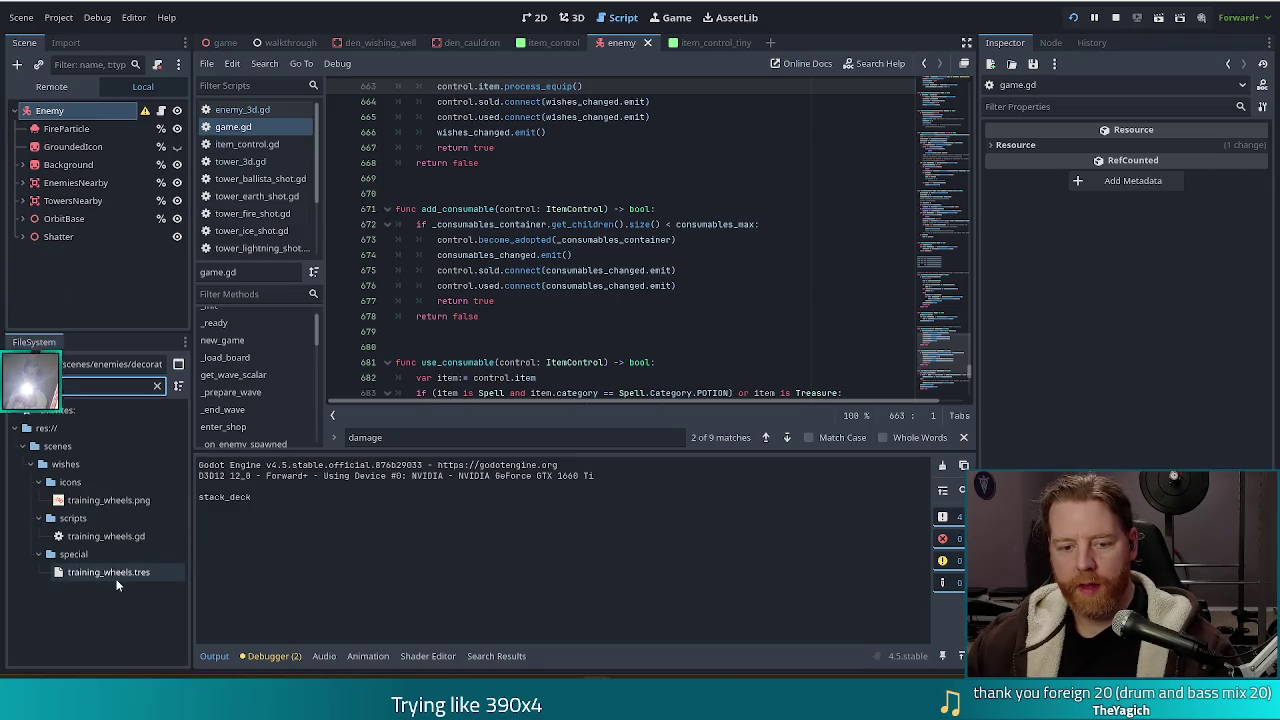
pyautogui.hotkey('alt', 'Tab')
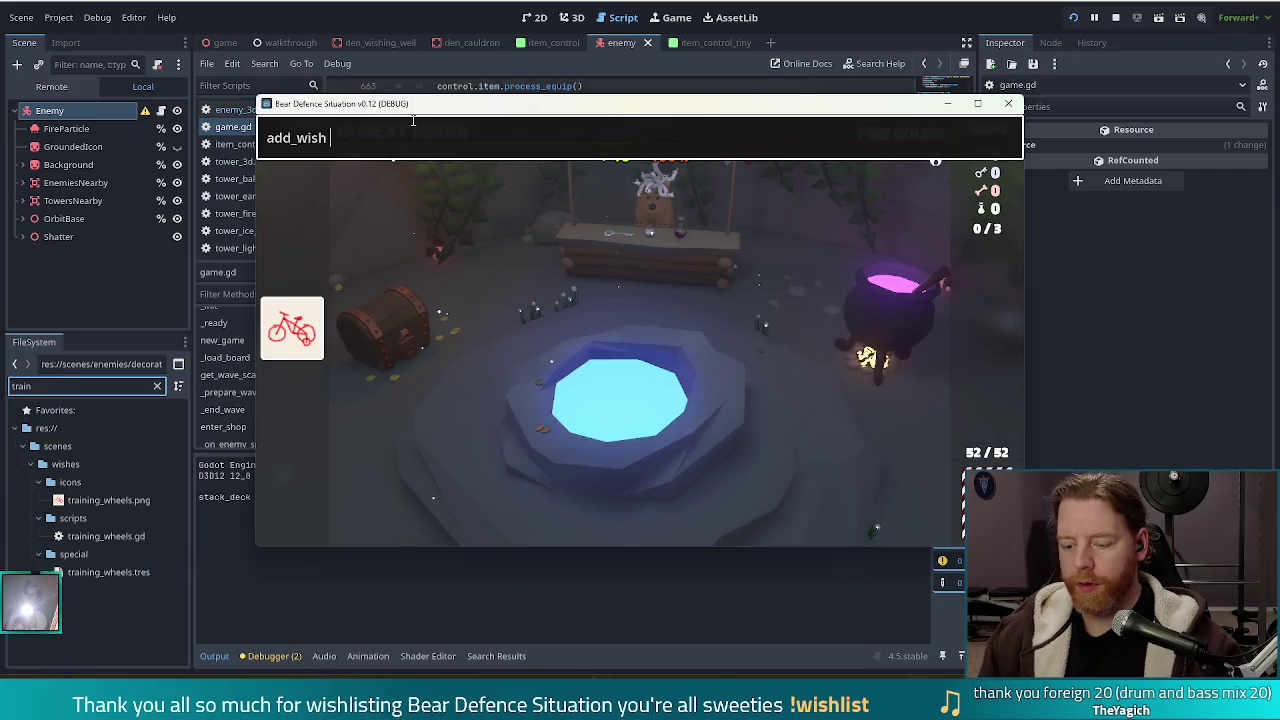
pyautogui.write('spec')
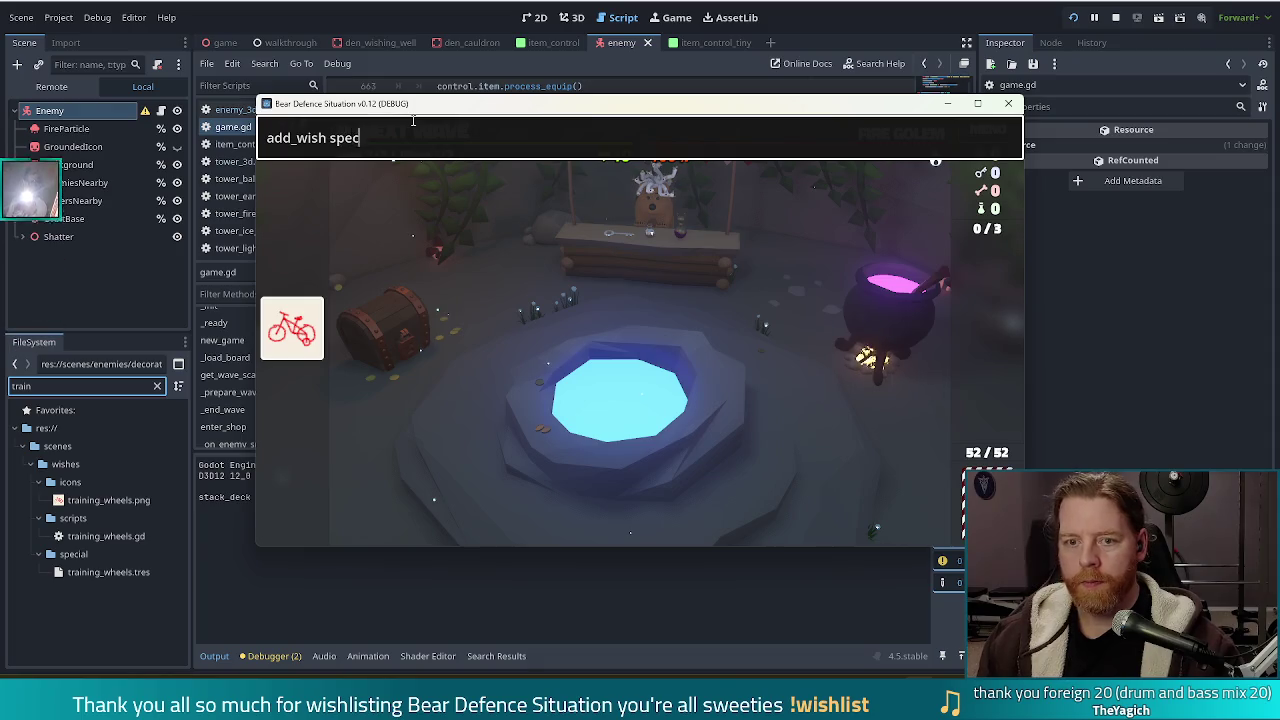
pyautogui.write('ial/training')
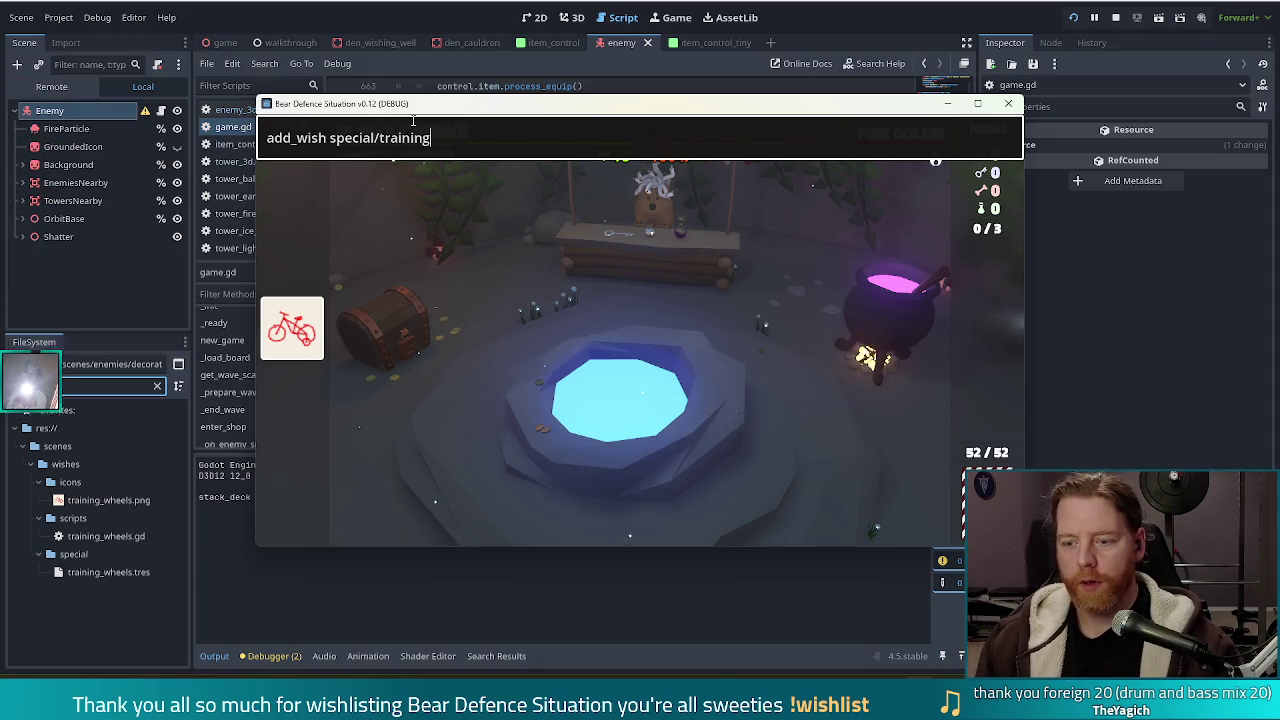
pyautogui.write('_wheels')
pyautogui.press('Return')
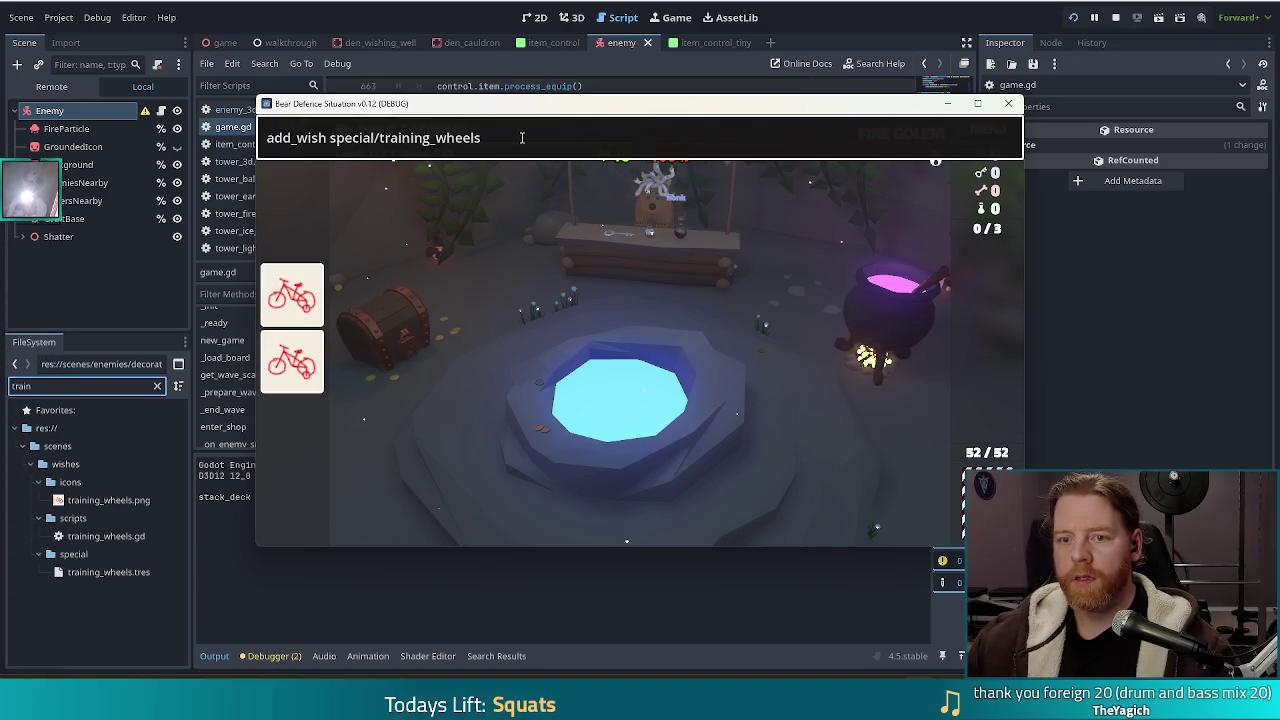
# Change the wish to lucky_shot, run it twice, then close the debug console.
pyautogui.moveTo(521, 138); pyautogui.dragTo(331, 138)
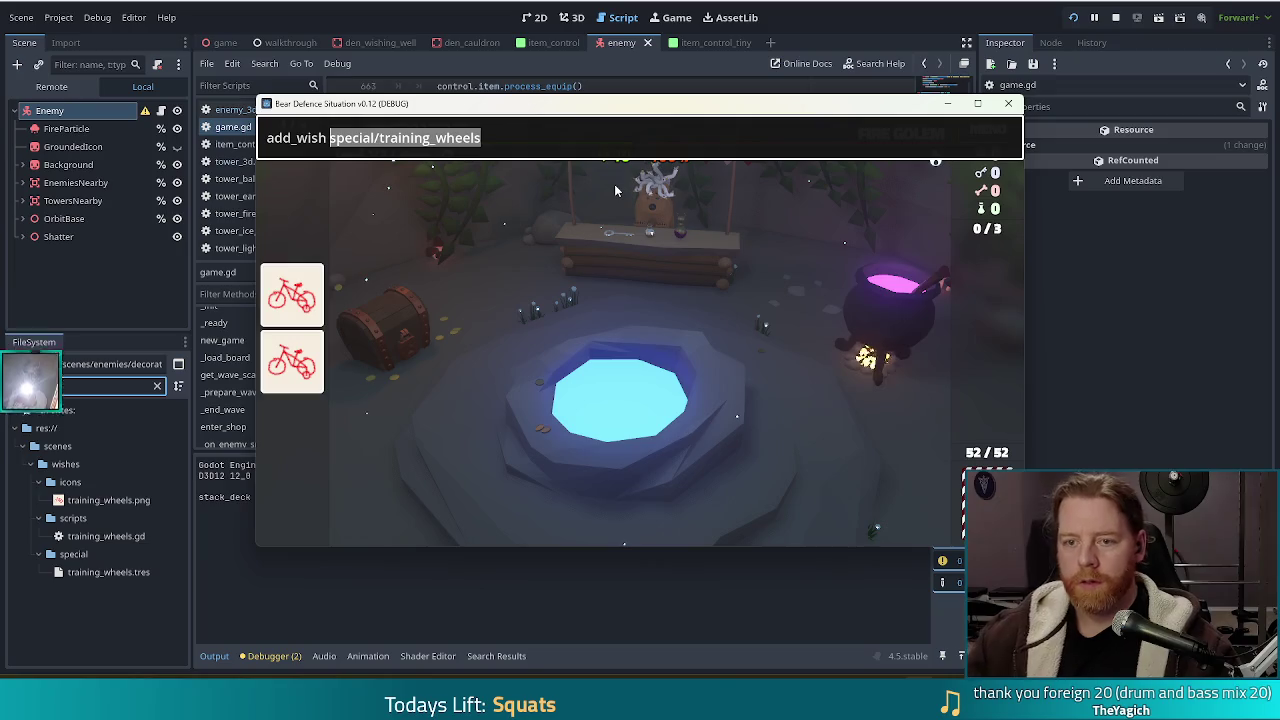
pyautogui.write('lucky')
pyautogui.write('-shot')
pyautogui.press('BackSpace')
pyautogui.press('BackSpace')
pyautogui.press('BackSpace')
pyautogui.write('_')
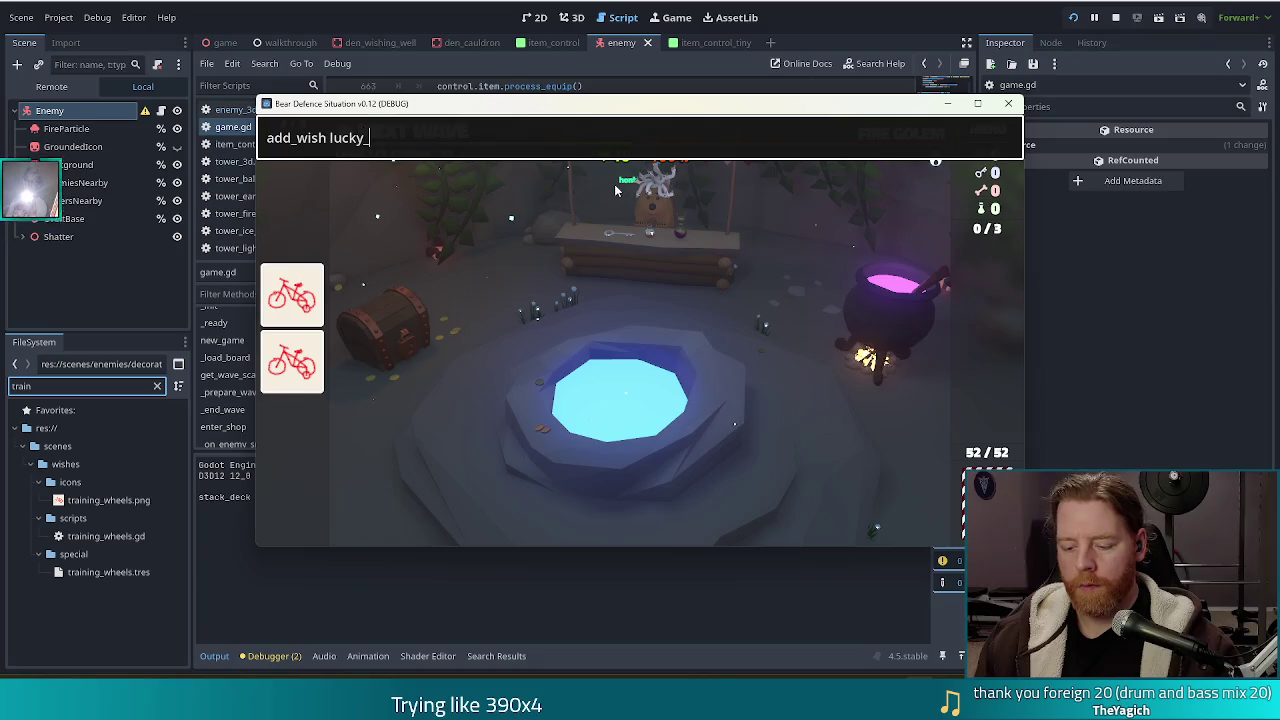
pyautogui.write('shot')
pyautogui.press('Return')
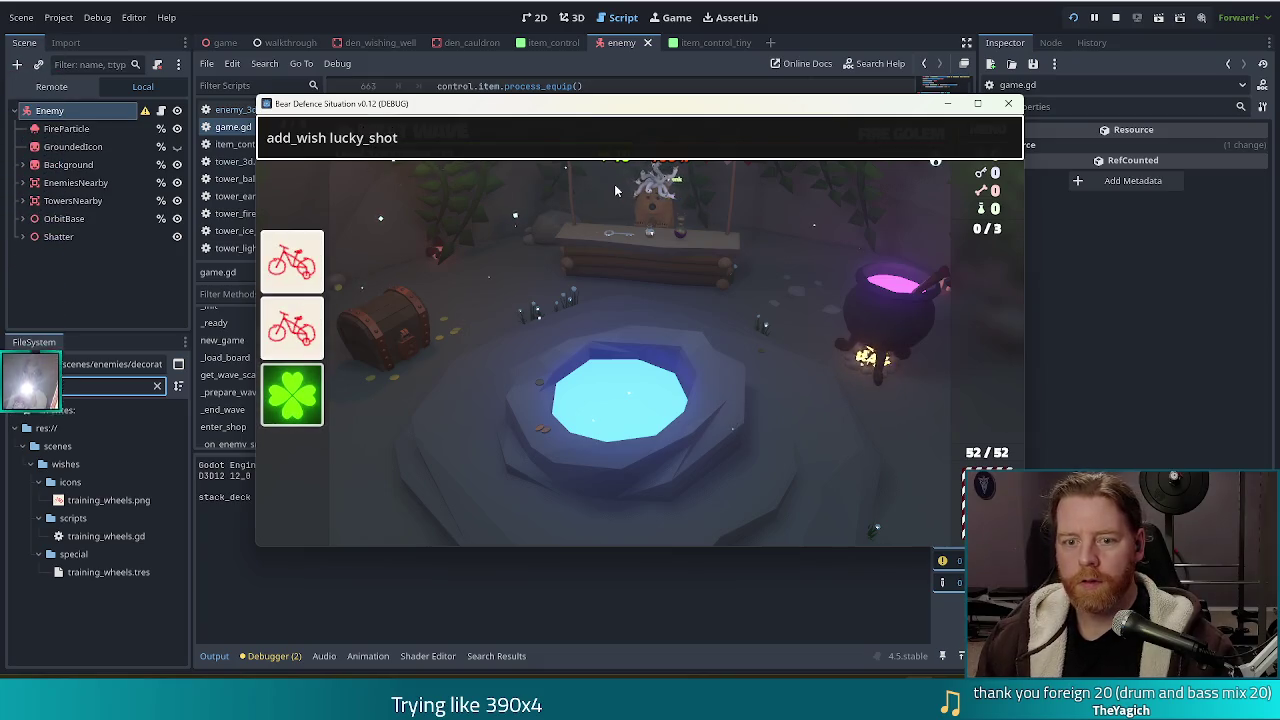
pyautogui.press('Return')
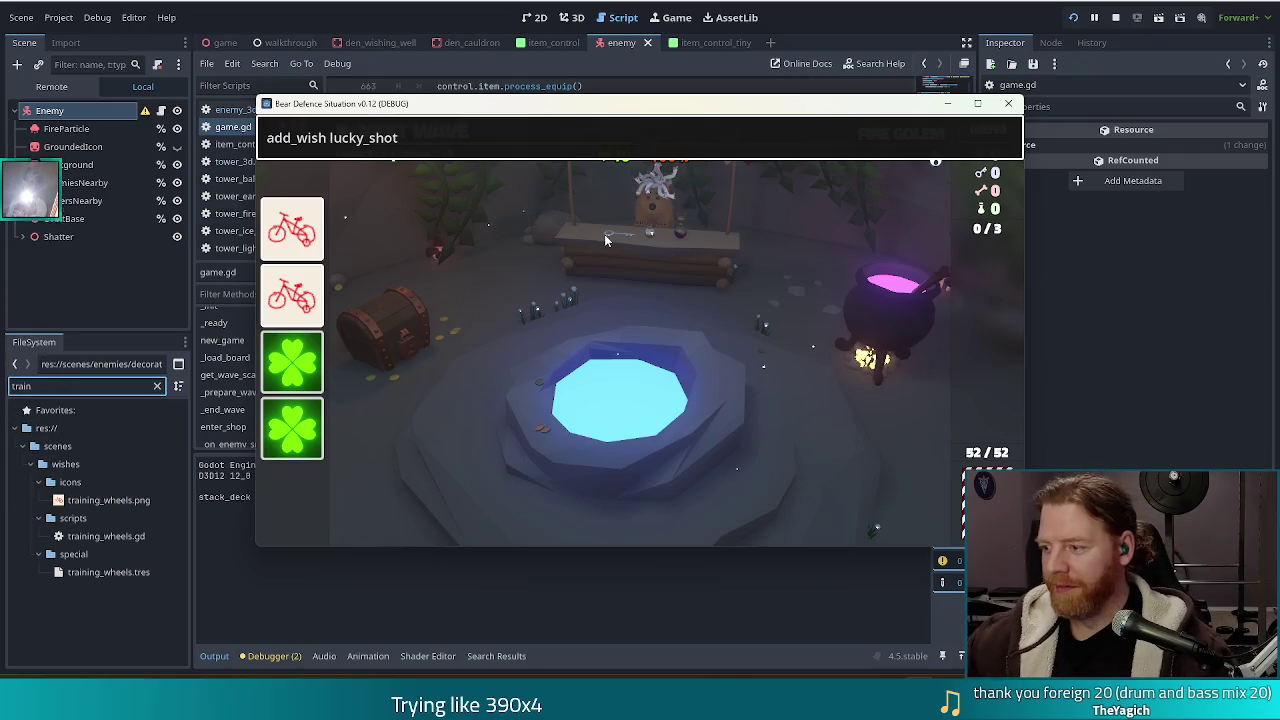
pyautogui.press('Return')
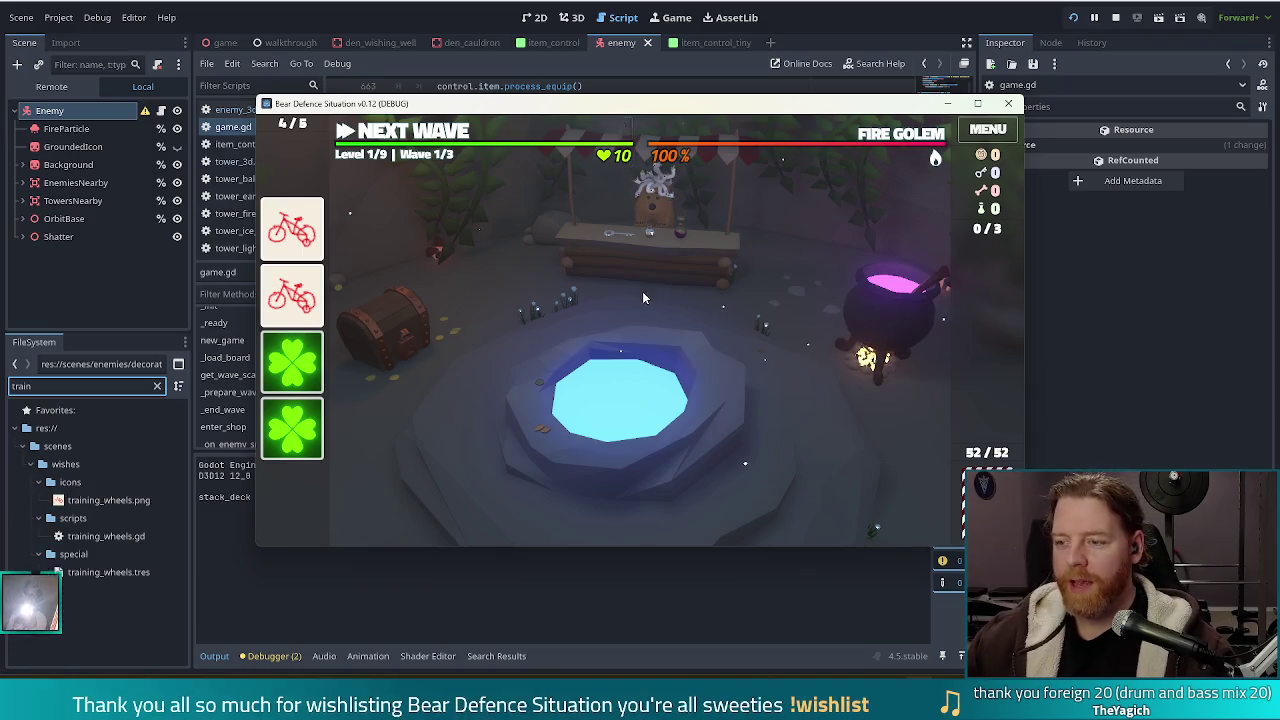
# Enter the wave map and build a Ballista tower with the pair of nines inside the path loop.
pyautogui.click(424, 133)
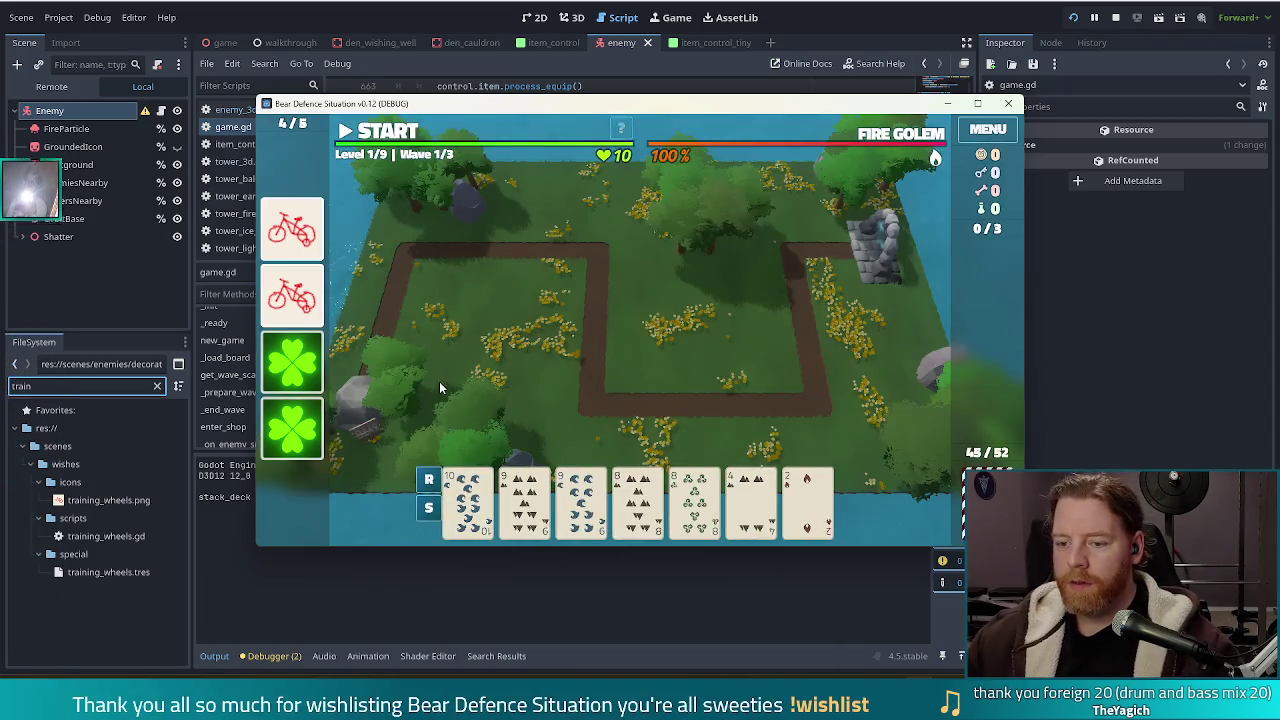
pyautogui.click(530, 500)
pyautogui.click(588, 508)
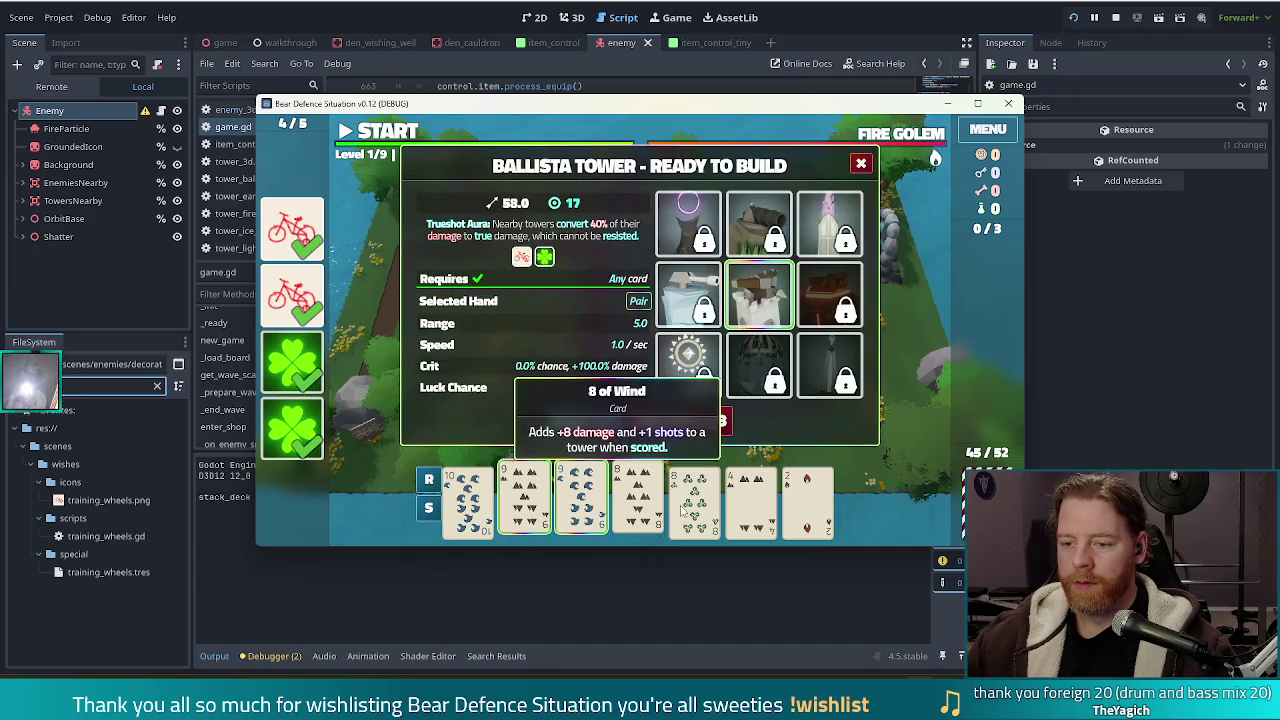
pyautogui.click(588, 426)
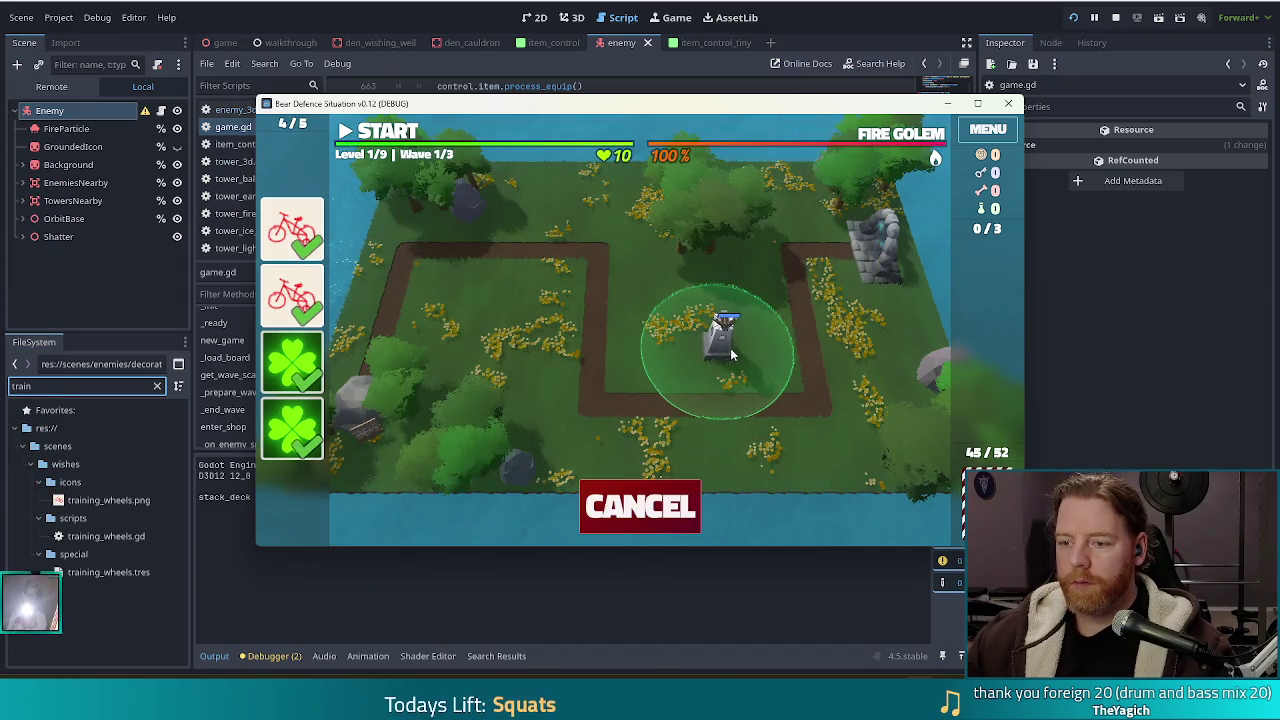
pyautogui.click(740, 346)
# Discard three low cards from the hand to draw new ones.
pyautogui.click(807, 500)
pyautogui.click(750, 500)
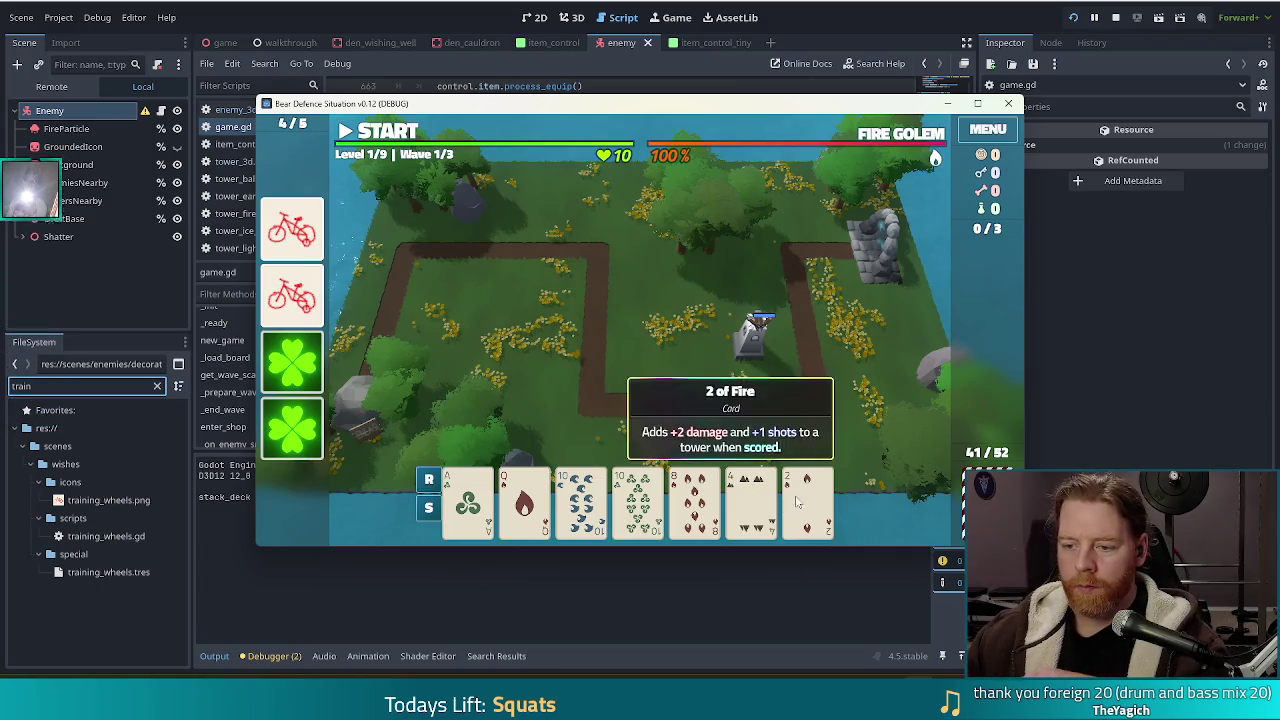
pyautogui.click(694, 500)
pyautogui.click(663, 420)
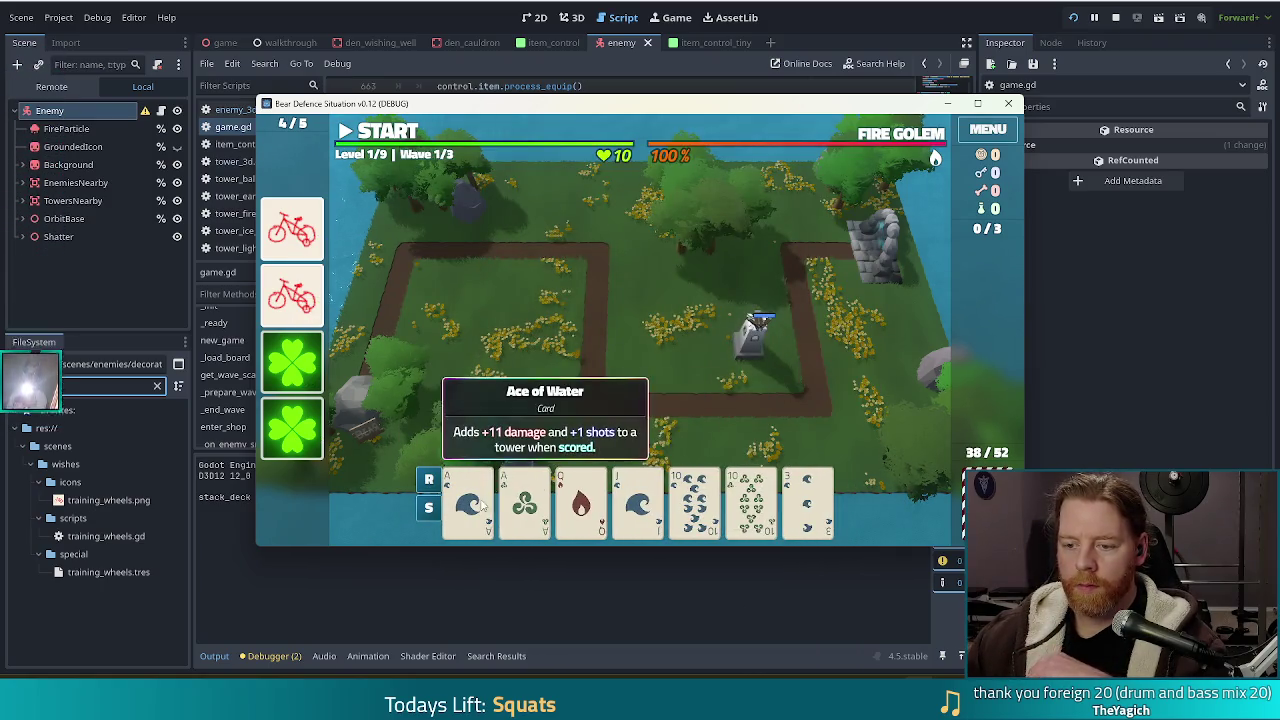
# Build a second Ballista tower with the pair of tens left of the first, then switch to Twitch.
pyautogui.click(467, 500)
pyautogui.click(524, 500)
pyautogui.click(694, 500)
pyautogui.click(751, 500)
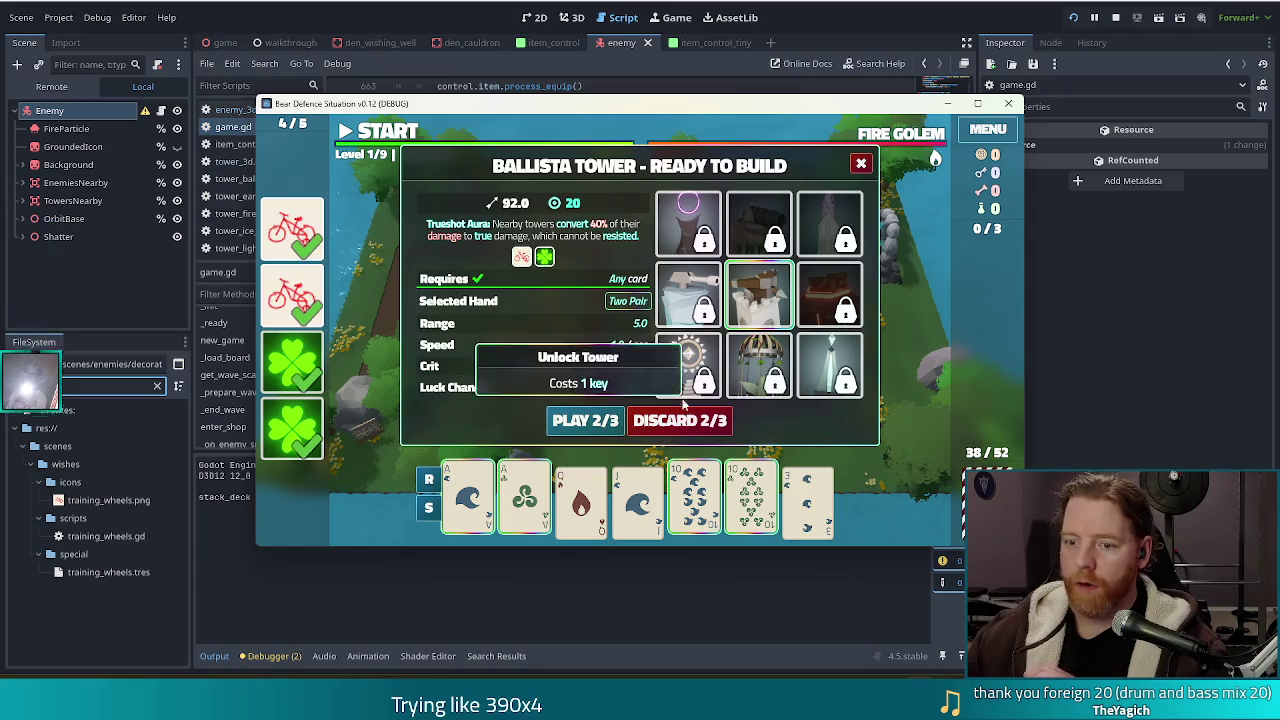
pyautogui.click(587, 421)
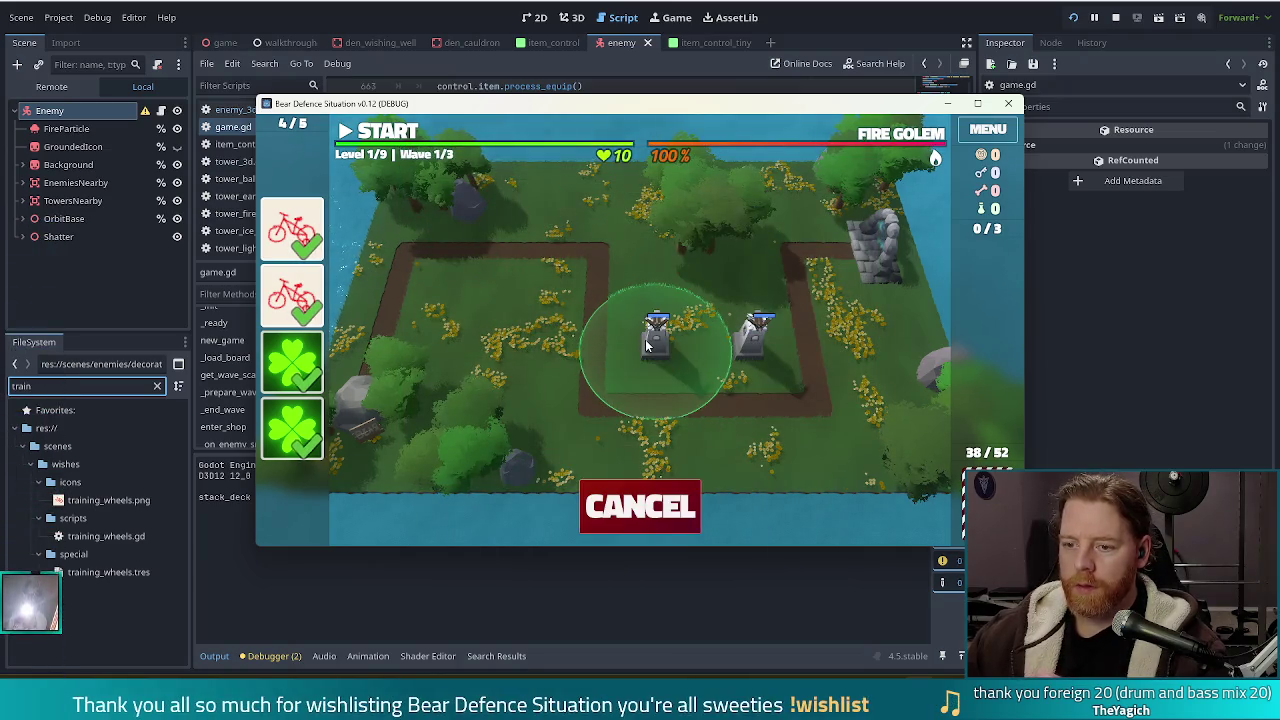
pyautogui.click(645, 345)
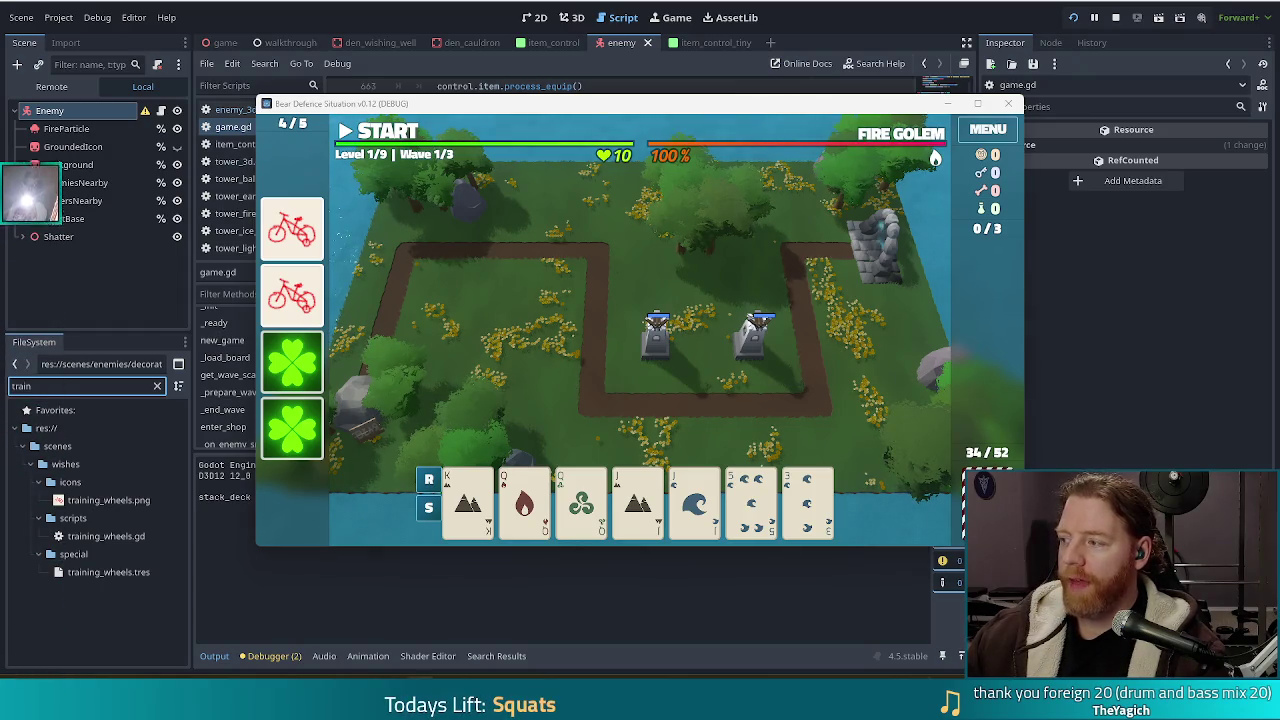
pyautogui.hotkey('alt', 'Tab')
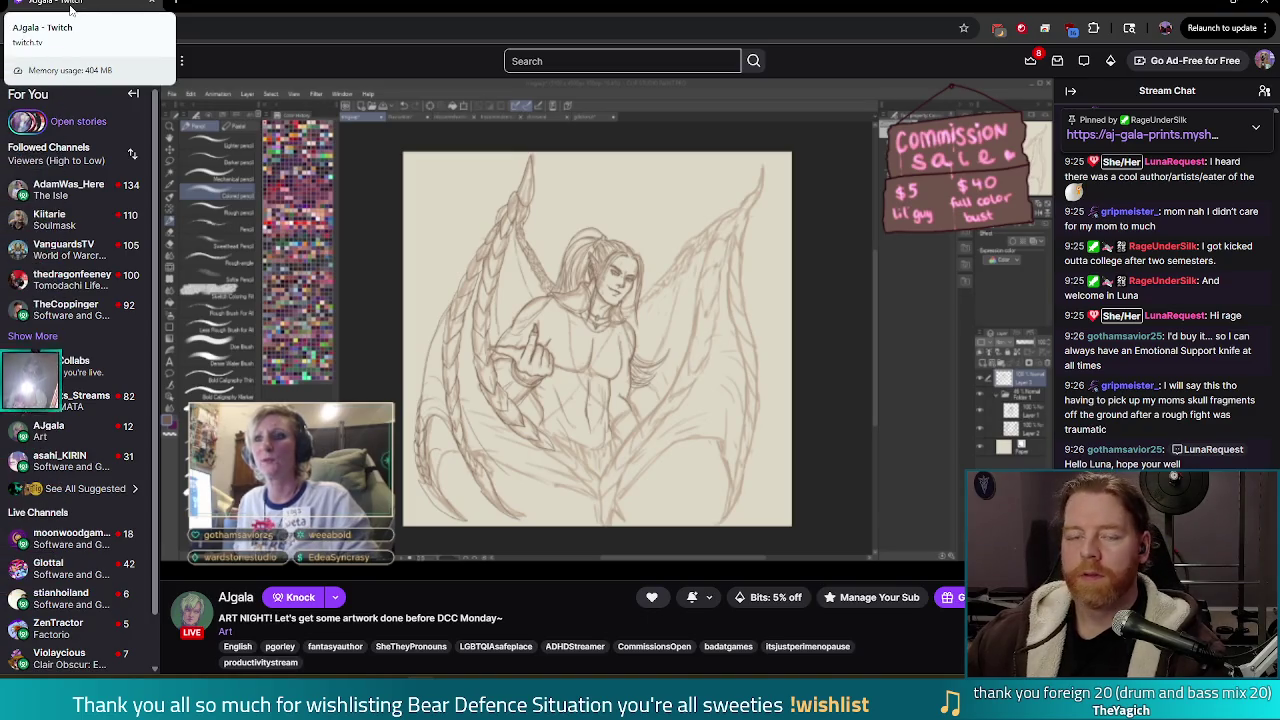
# Close the Twitch stream tab to bring back the running Bear Defence Situation game.
pyautogui.middleClick(70, 10)
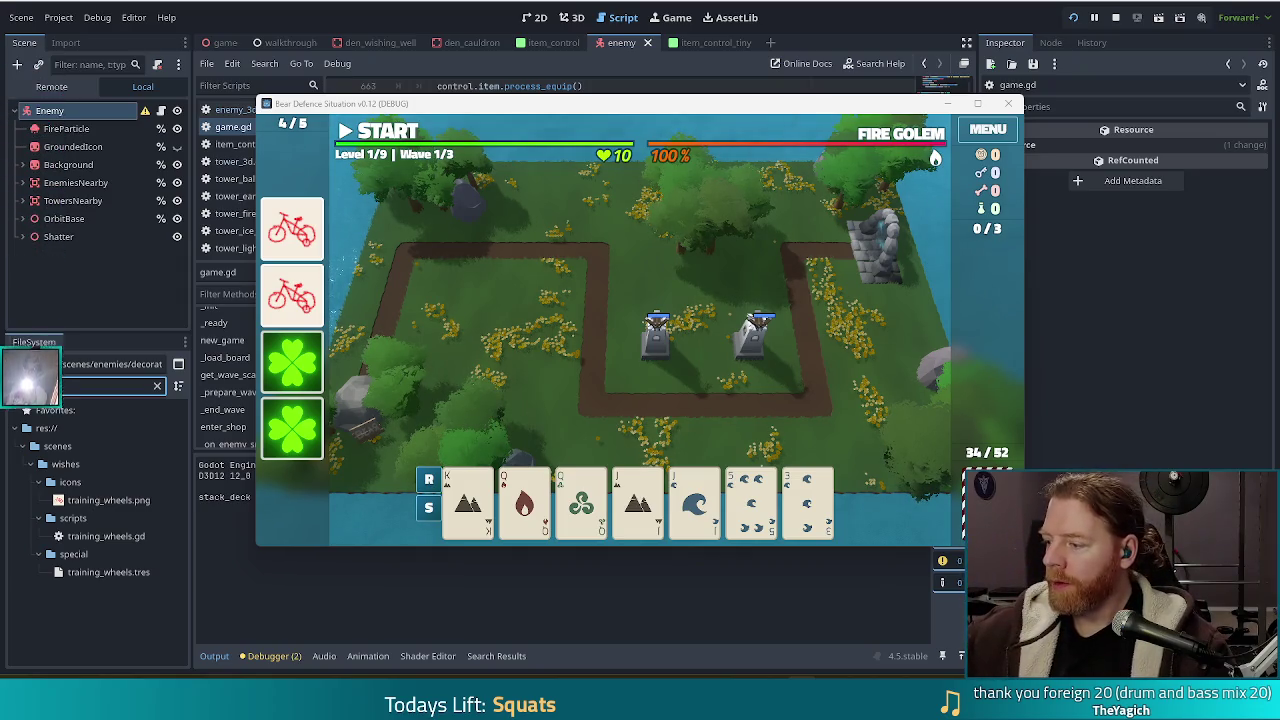
# Move the game window up-left, clear the first wave to reach Wave 2/3, then stop the game.
pyautogui.click(710, 108)
pyautogui.moveTo(710, 112); pyautogui.dragTo(657, 96)
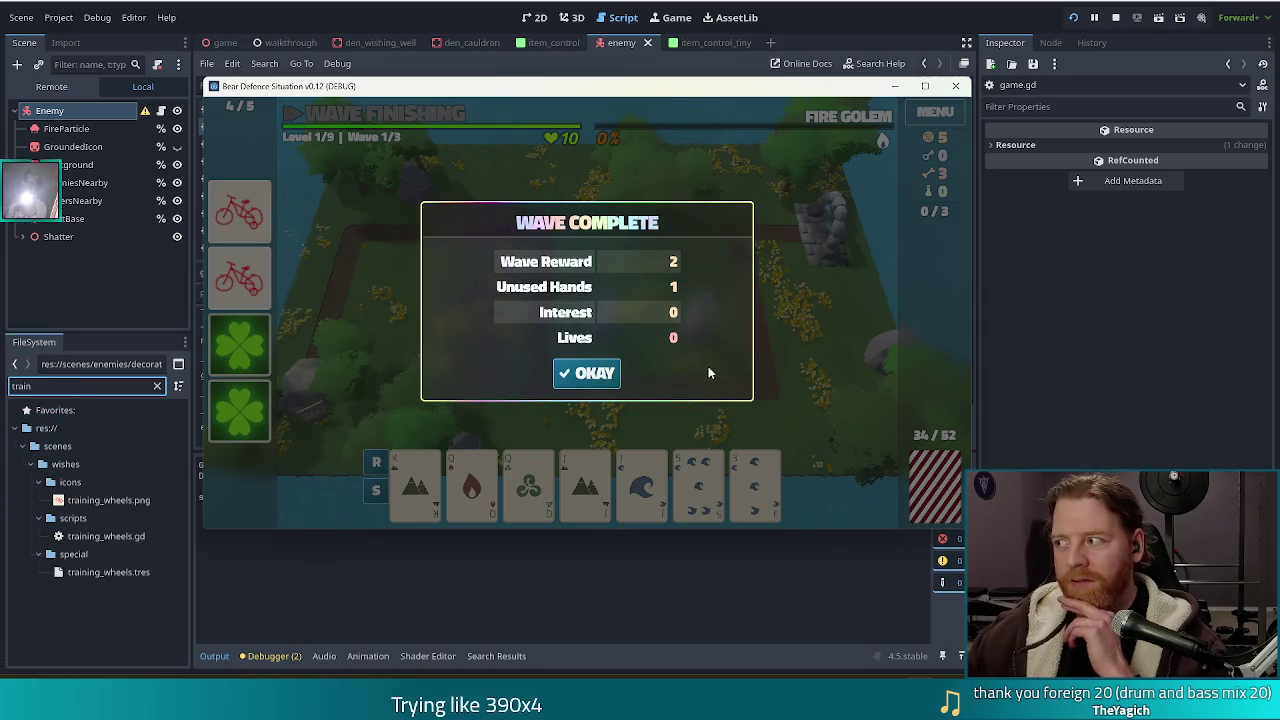
pyautogui.click(593, 373)
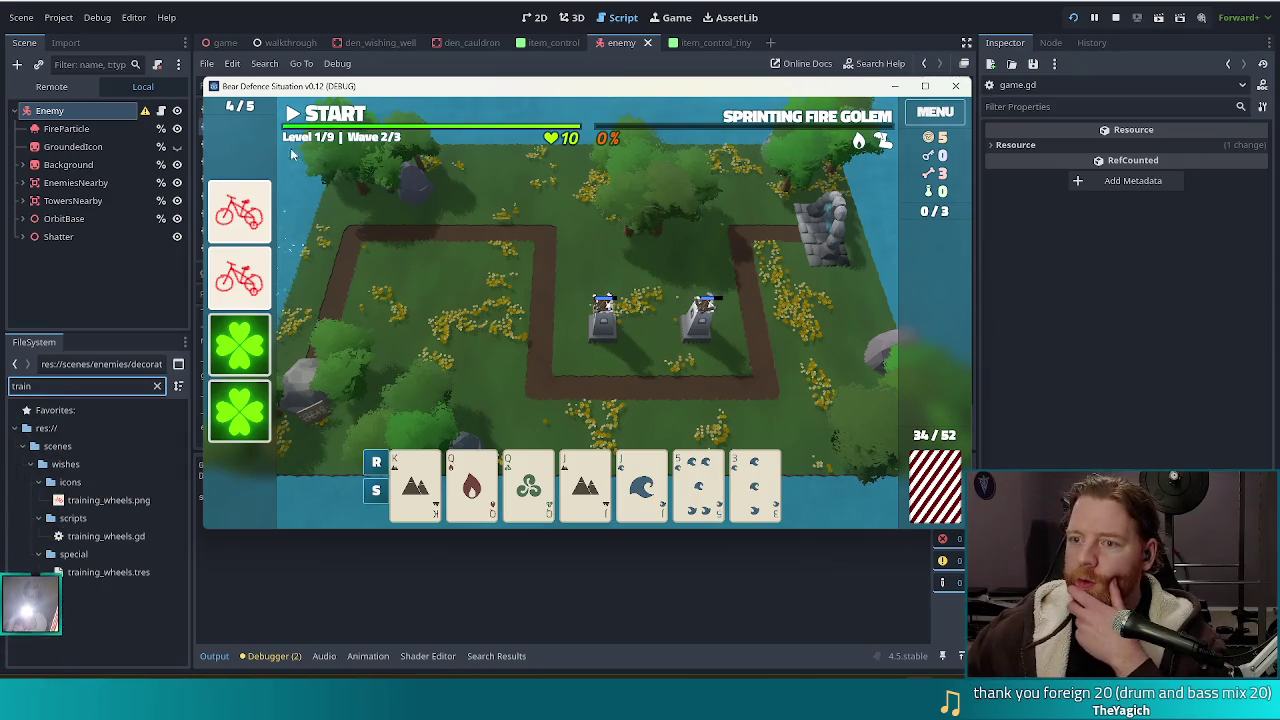
pyautogui.click(1117, 19)
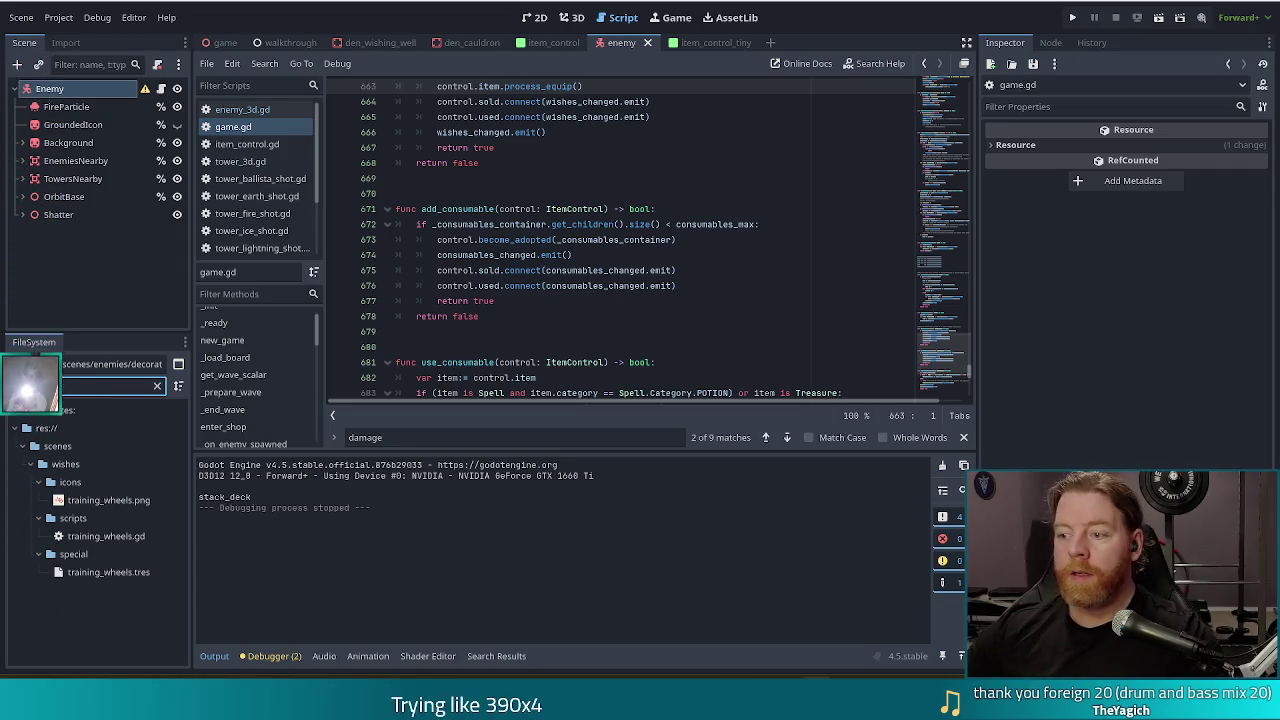
# Browse game.gd past line 676 down to the get_wishes function.
pyautogui.click(763, 254)
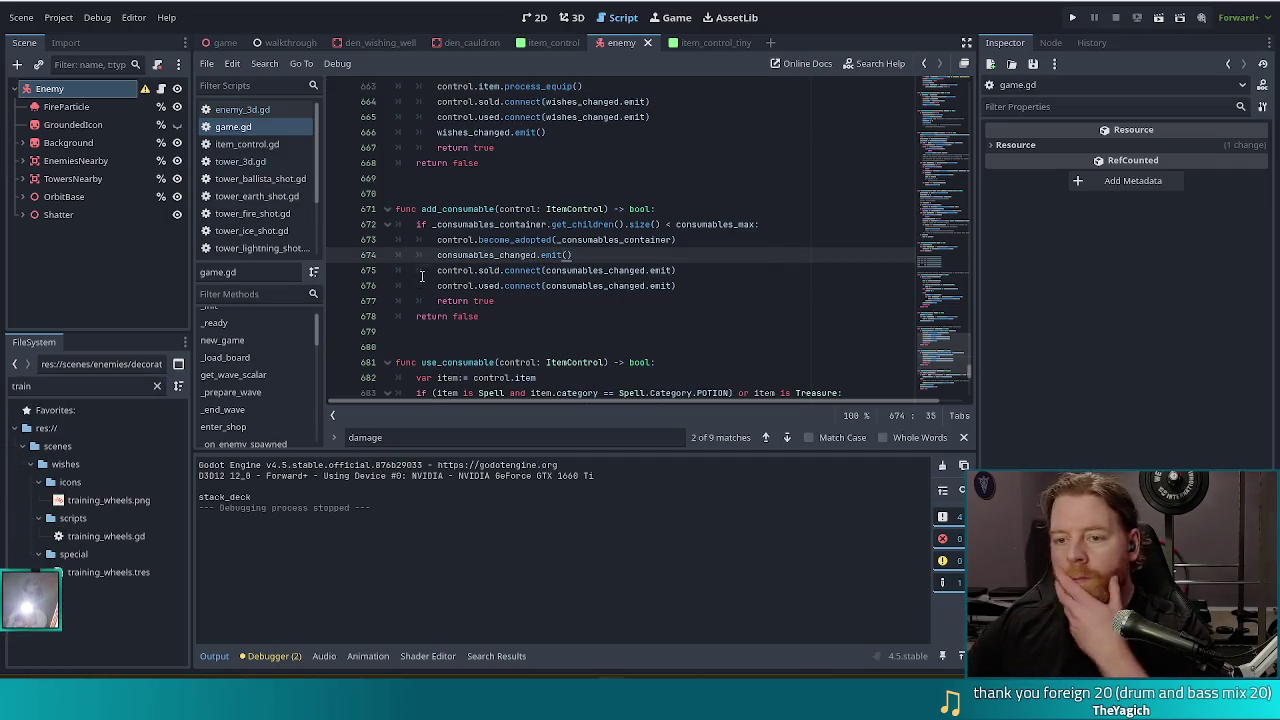
pyautogui.click(563, 286)
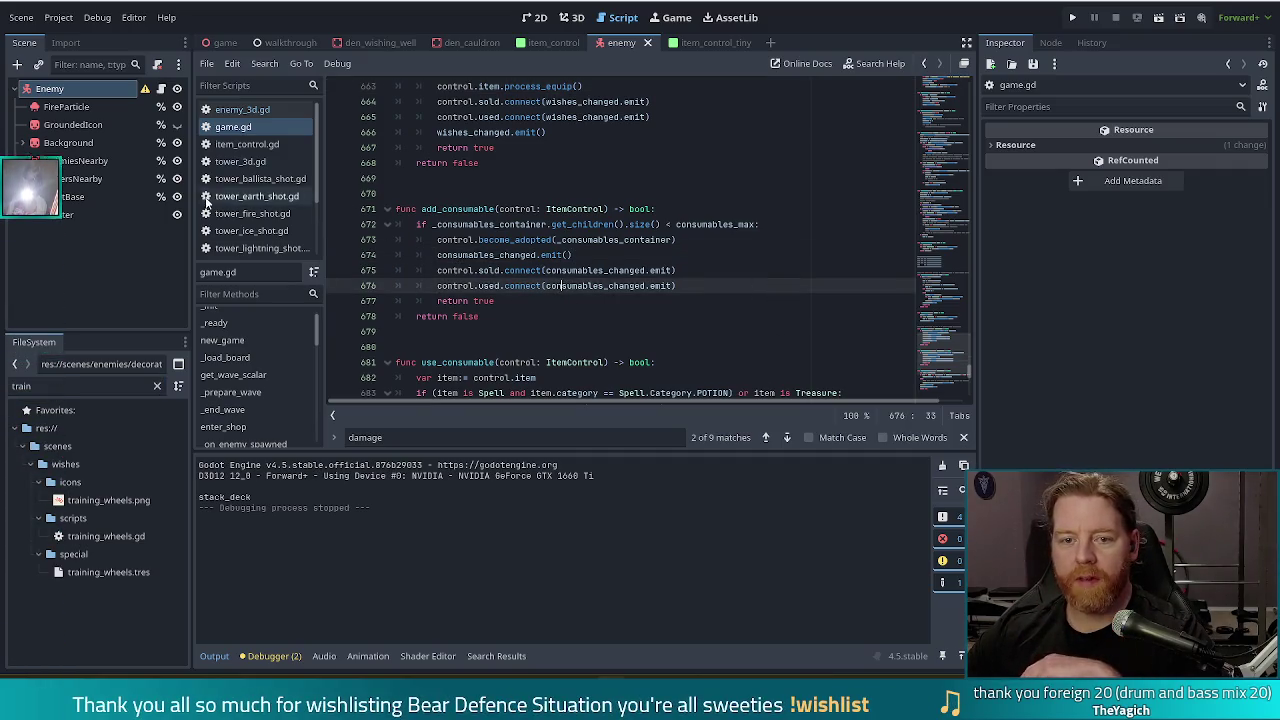
pyautogui.scroll(-8, 280, 400)
pyautogui.click(223, 418)
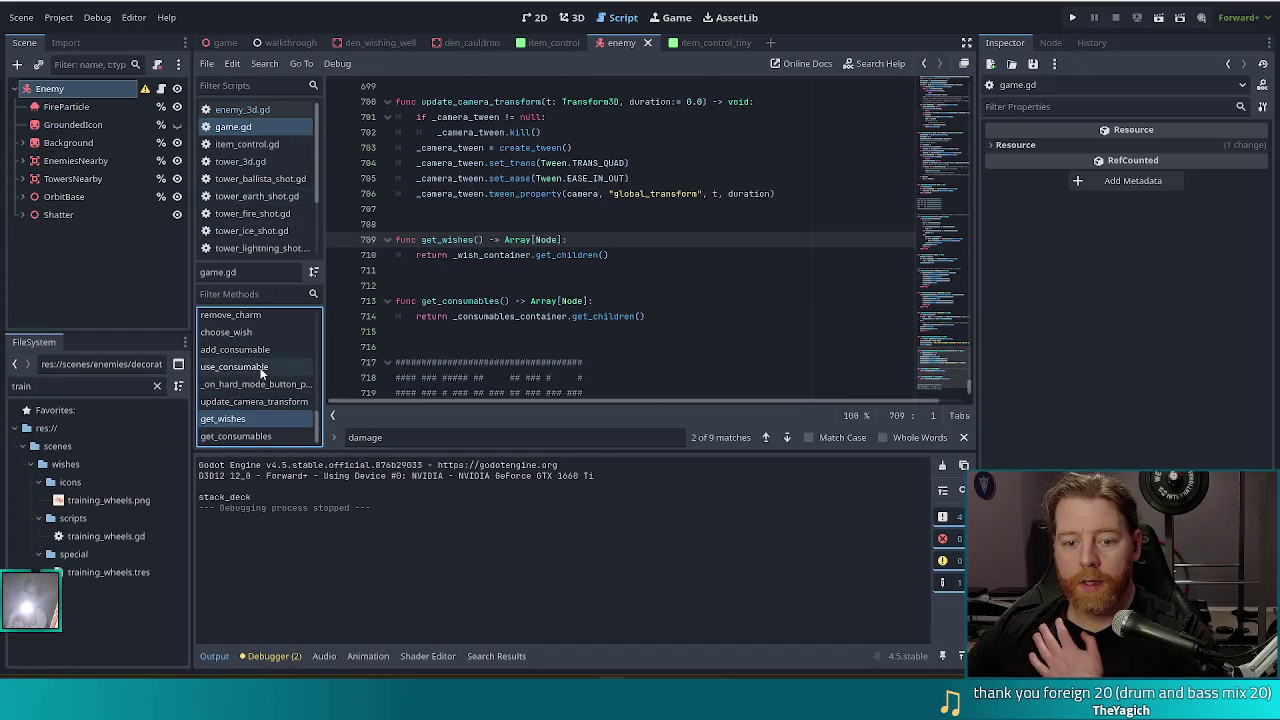
# Open enemy_3d.gd and jump to the _add_damage_text definition at line 612.
pyautogui.click(240, 110)
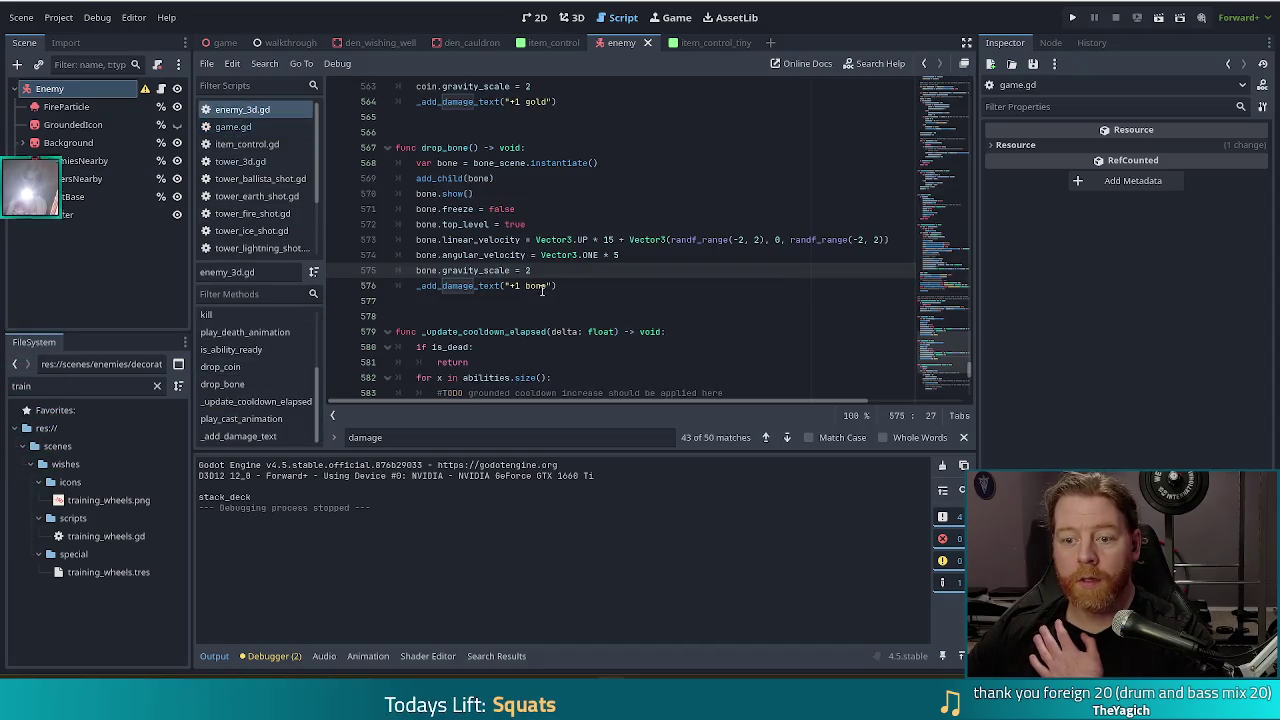
pyautogui.click(619, 285)
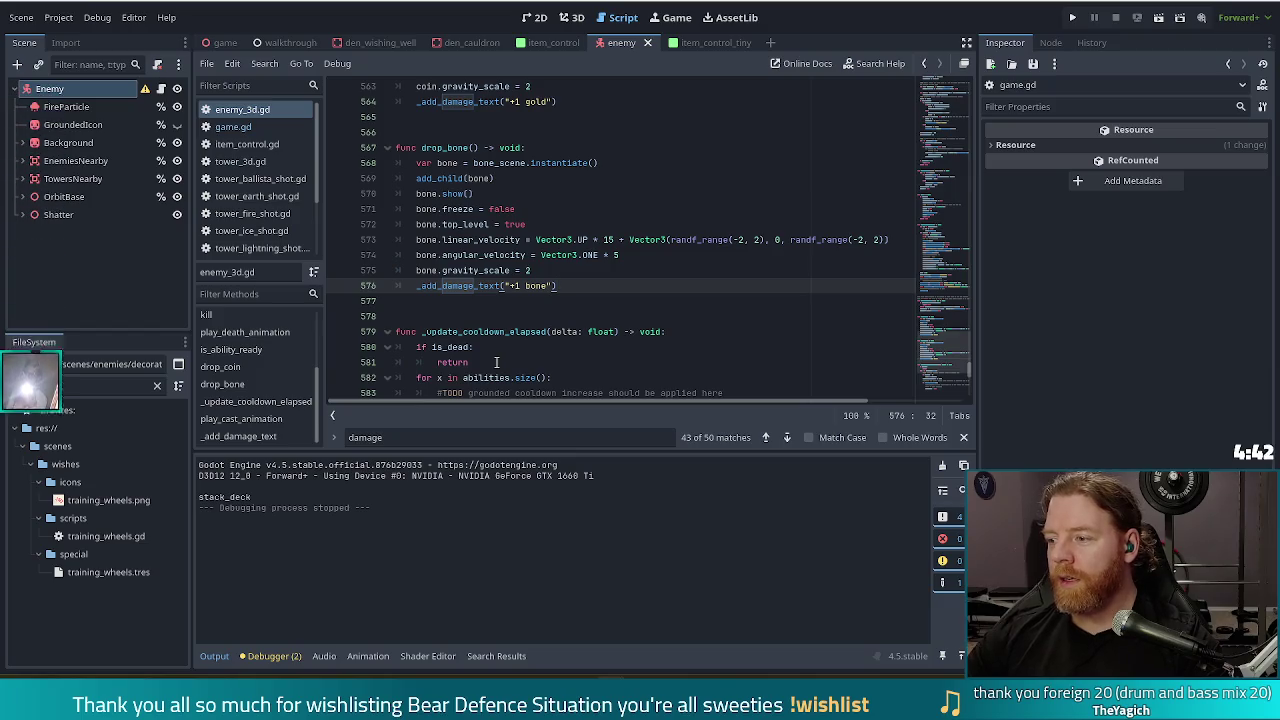
pyautogui.click(489, 301)
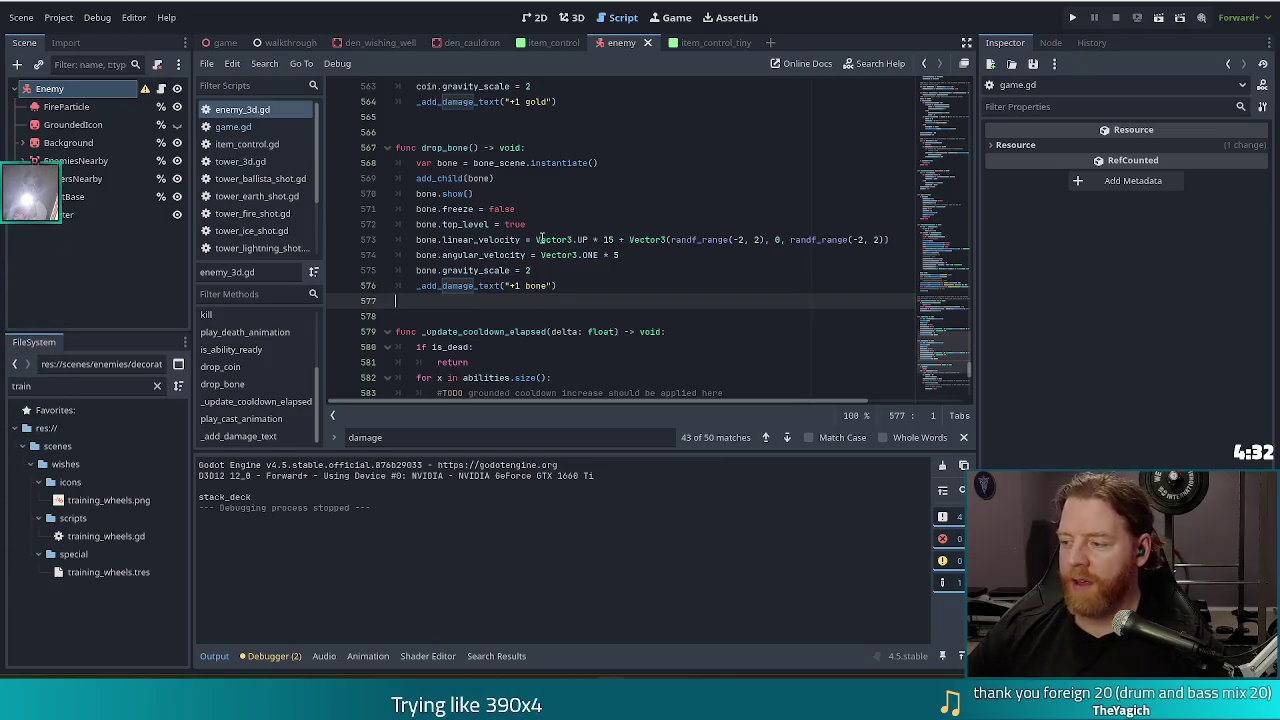
pyautogui.keyDown('ctrl'); pyautogui.click(476, 284); pyautogui.keyUp('ctrl')
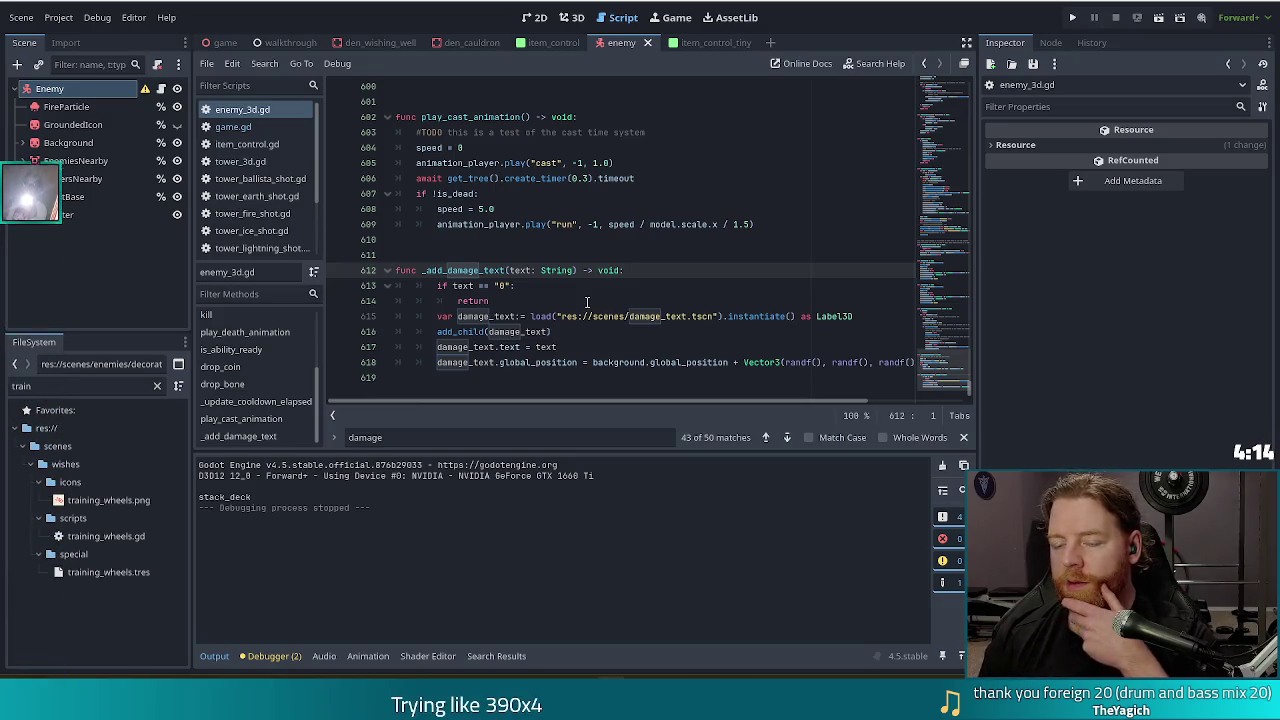
# Check the random position offset, then add a comma after text: String in _add_damage_text.
pyautogui.click(577, 362)
pyautogui.moveTo(590, 397)
pyautogui.mouseDown()
pyautogui.moveTo(638, 394)
pyautogui.moveTo(531, 404)
pyautogui.mouseUp()
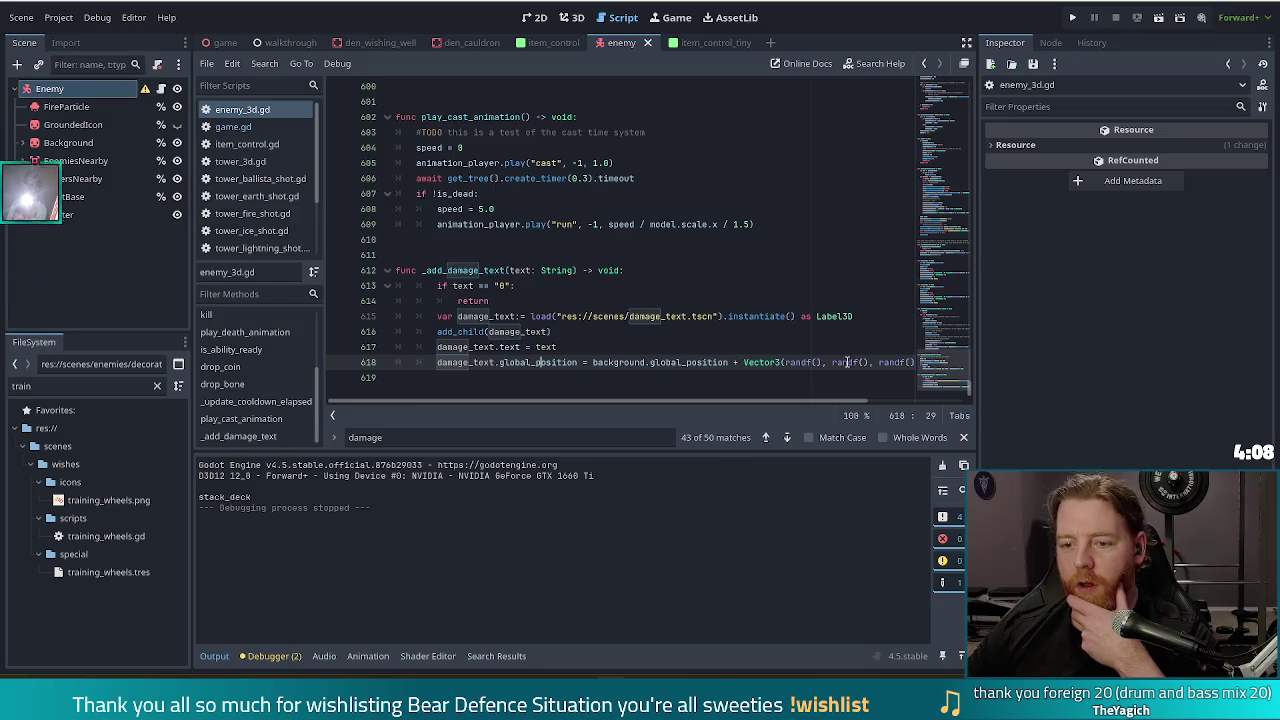
pyautogui.moveTo(846, 362)
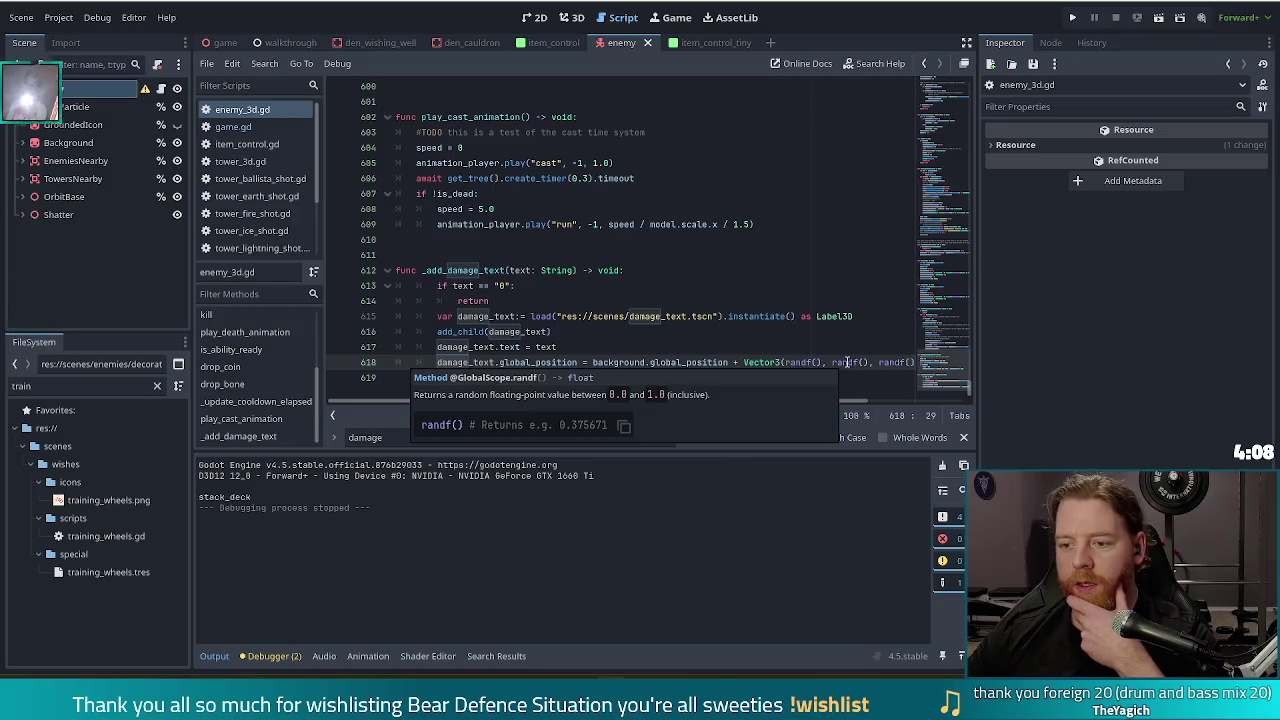
pyautogui.click(574, 270)
pyautogui.write(',')
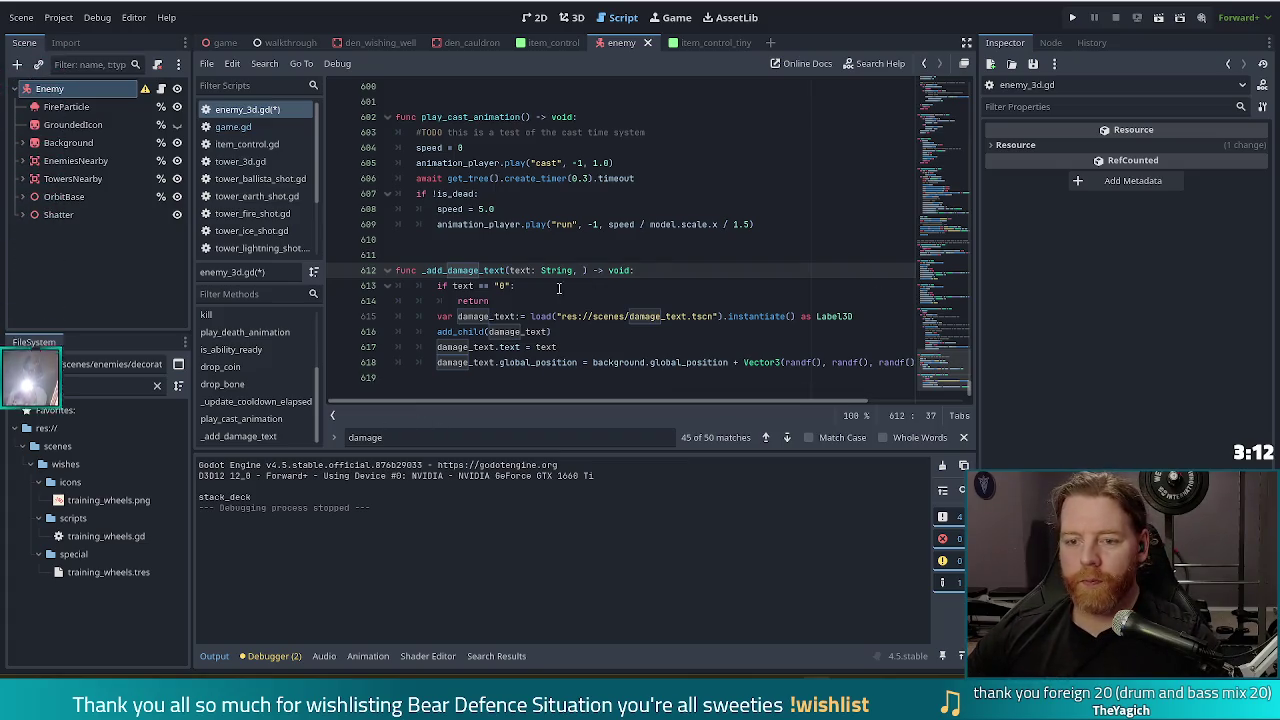
# Add an offset:= Vector3.ZERO parameter to the _add_damage_text signature.
pyautogui.write('of')
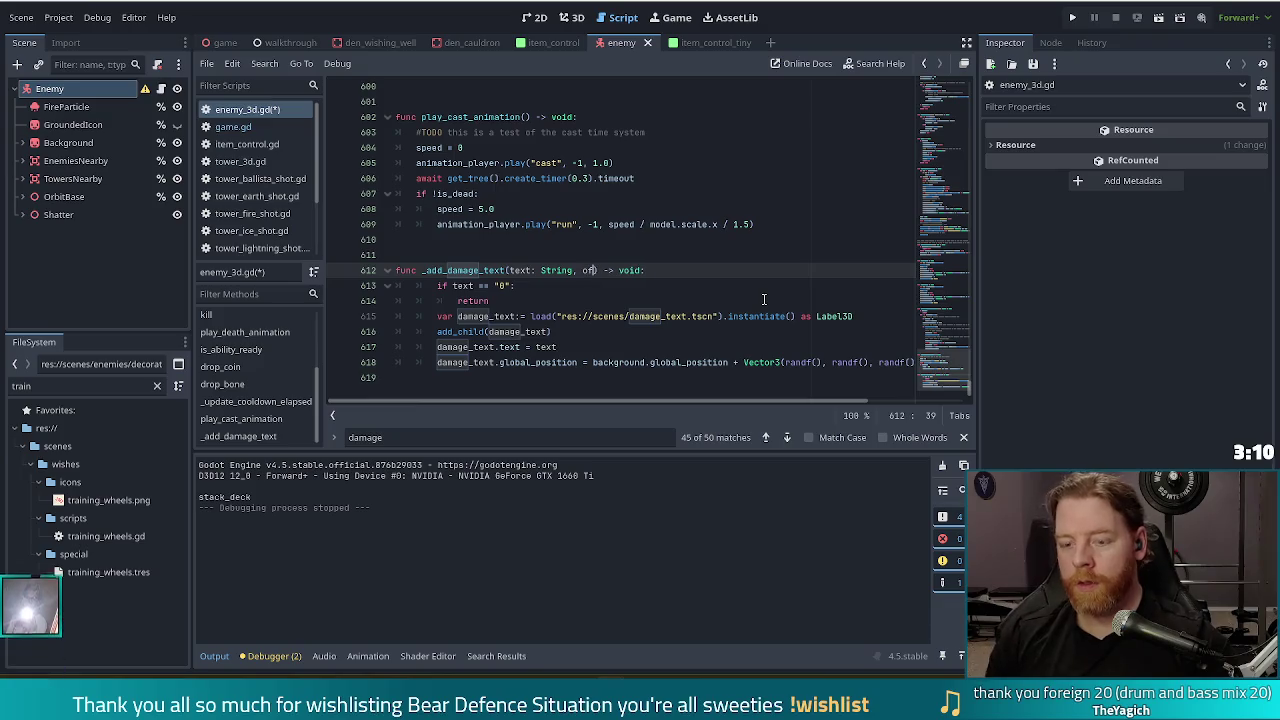
pyautogui.write('fset: ')
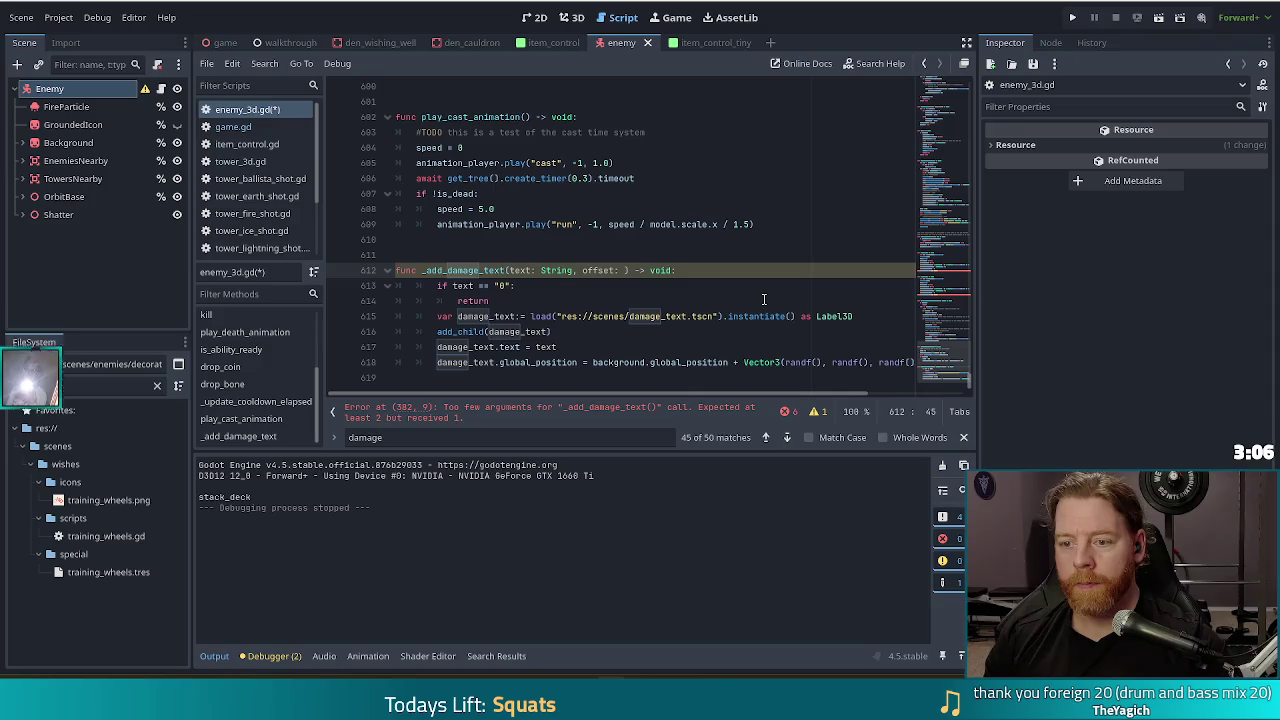
pyautogui.write('Vec')
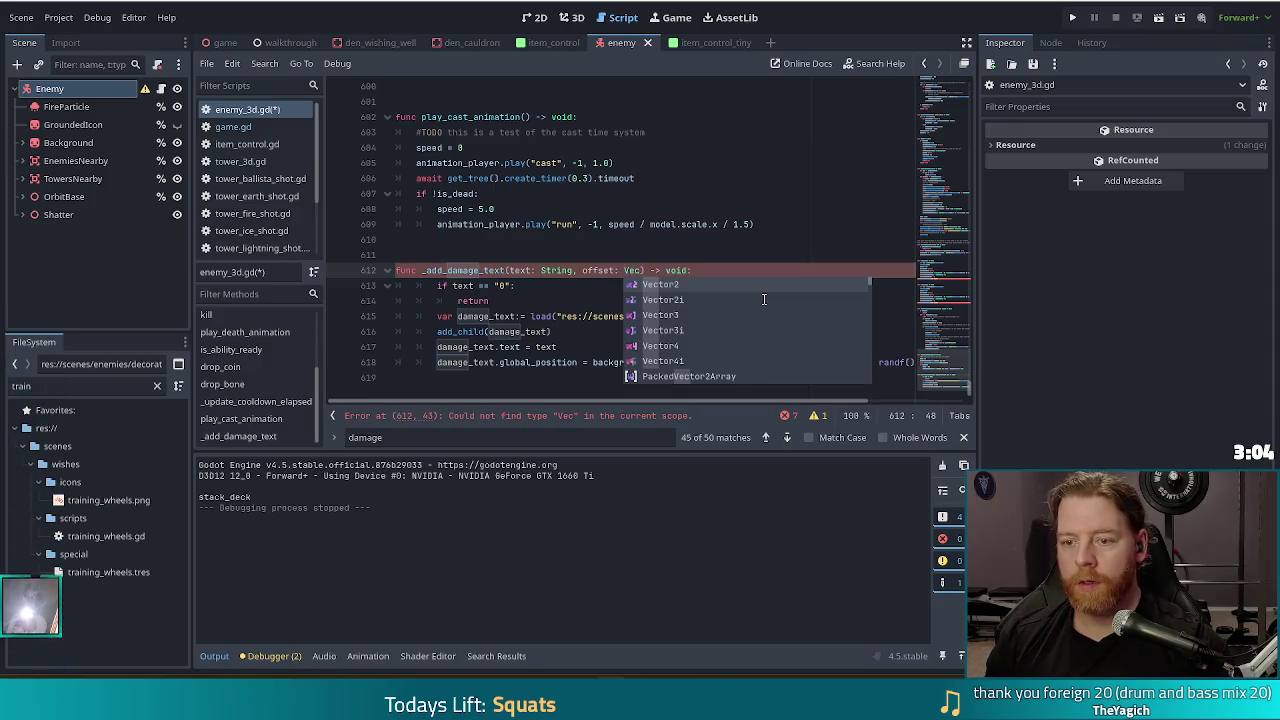
pyautogui.press('BackSpace')
pyautogui.press('BackSpace')
pyautogui.press('BackSpace')
pyautogui.write('= Vec')
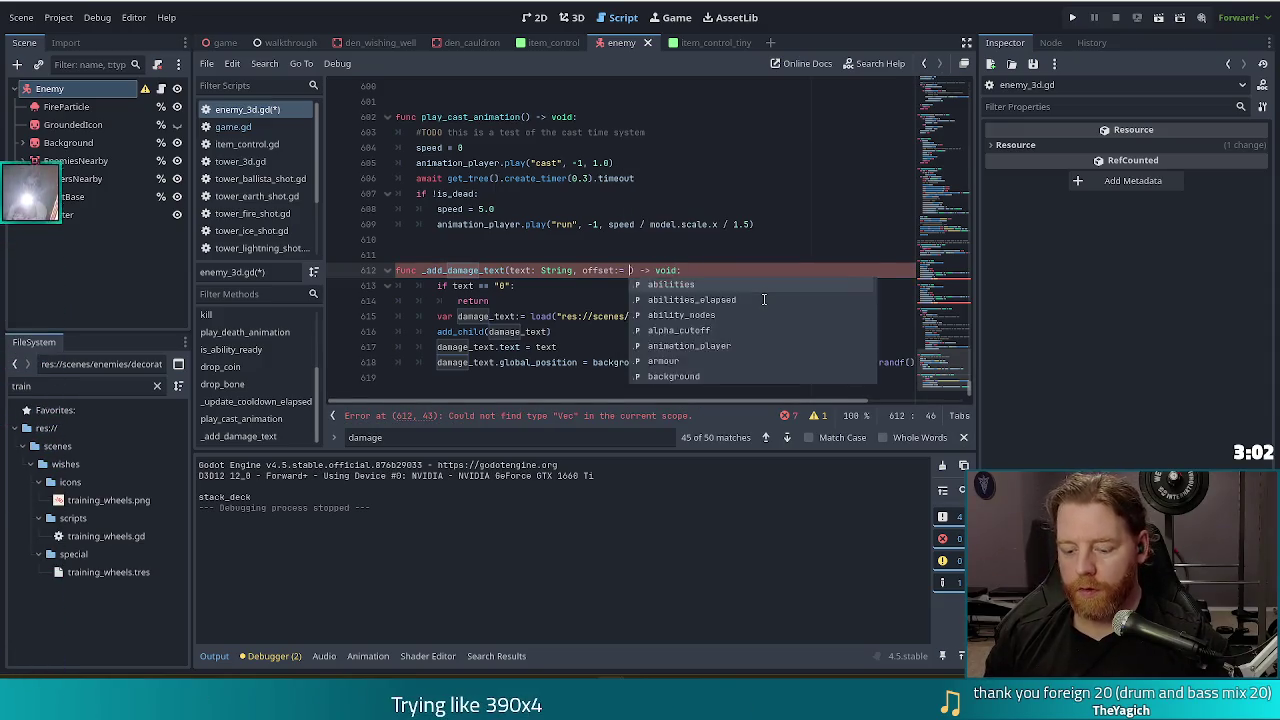
pyautogui.press('Down')
pyautogui.press('Down')
pyautogui.press('Return')
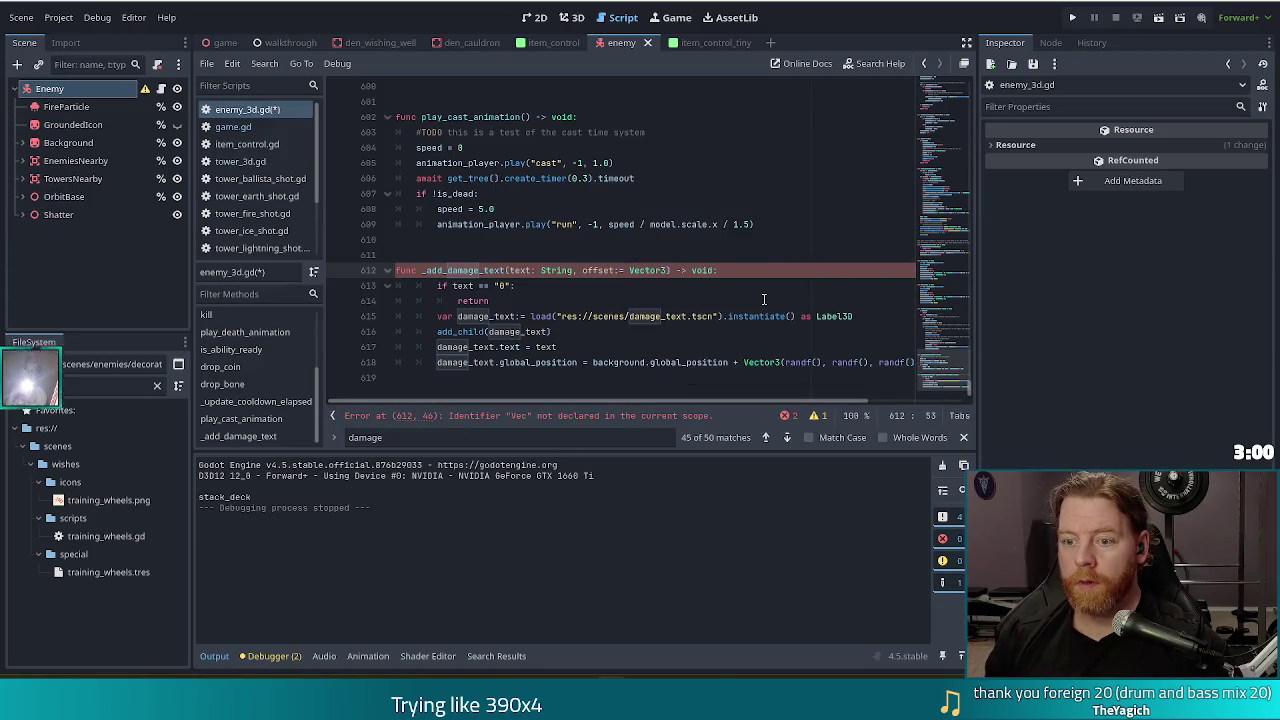
pyautogui.write('ZERO')
pyautogui.press('Down')
pyautogui.press('Down')
pyautogui.press('Down')
pyautogui.press('Down')
pyautogui.press('Down')
# Append + offset to the global_position line, split it over two lines, and save enemy_3d.gd.
pyautogui.press('End')
pyautogui.write('+ of')
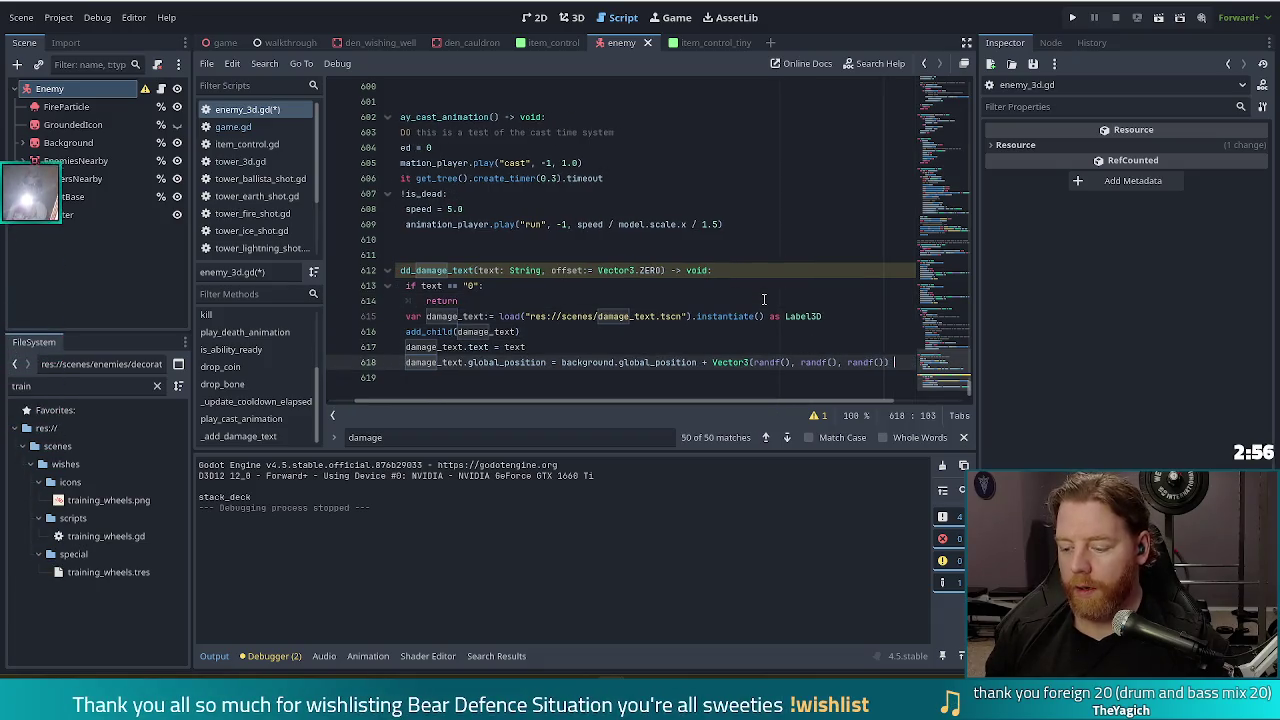
pyautogui.write('fest')
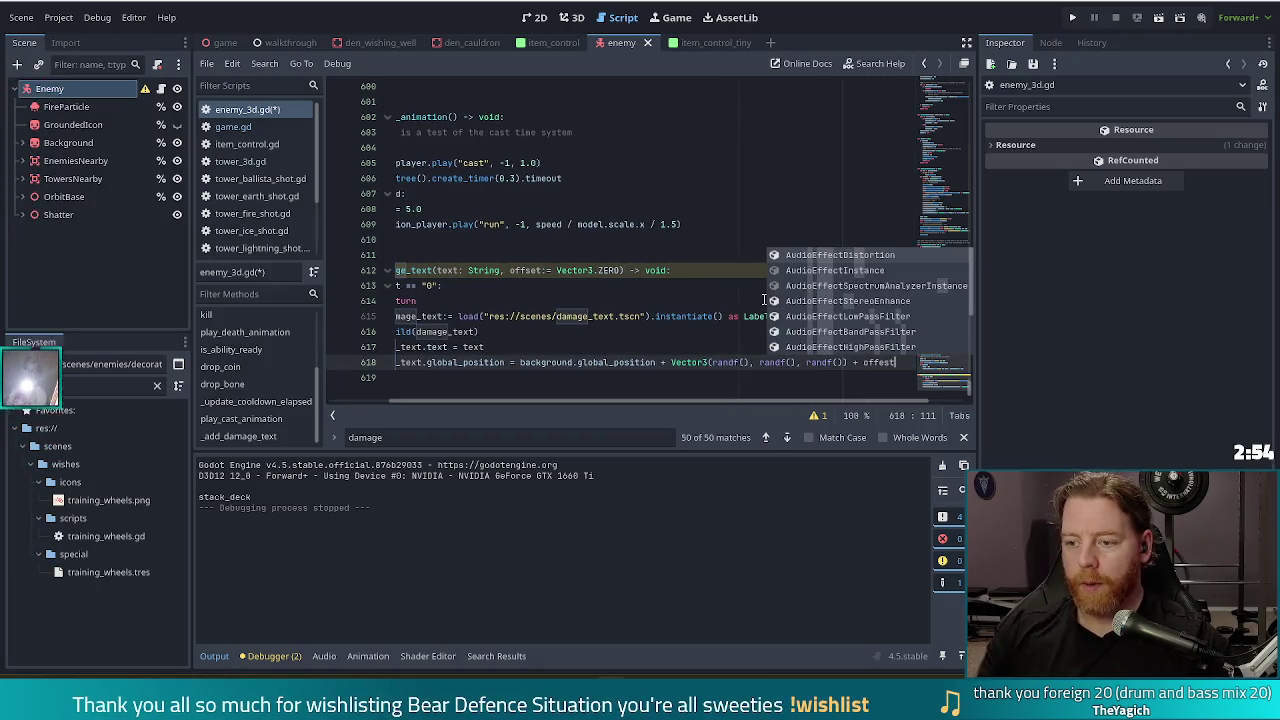
pyautogui.press('BackSpace')
pyautogui.press('BackSpace')
pyautogui.write('set')
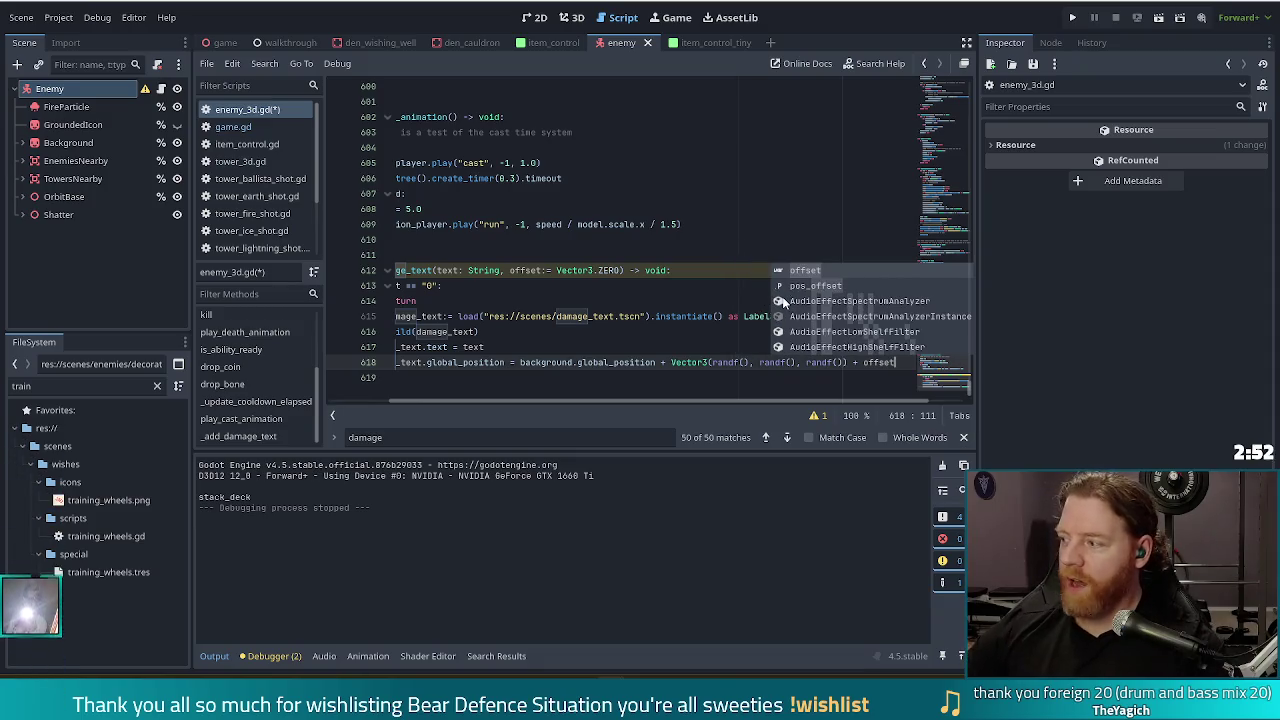
pyautogui.press('Escape')
pyautogui.press('Up')
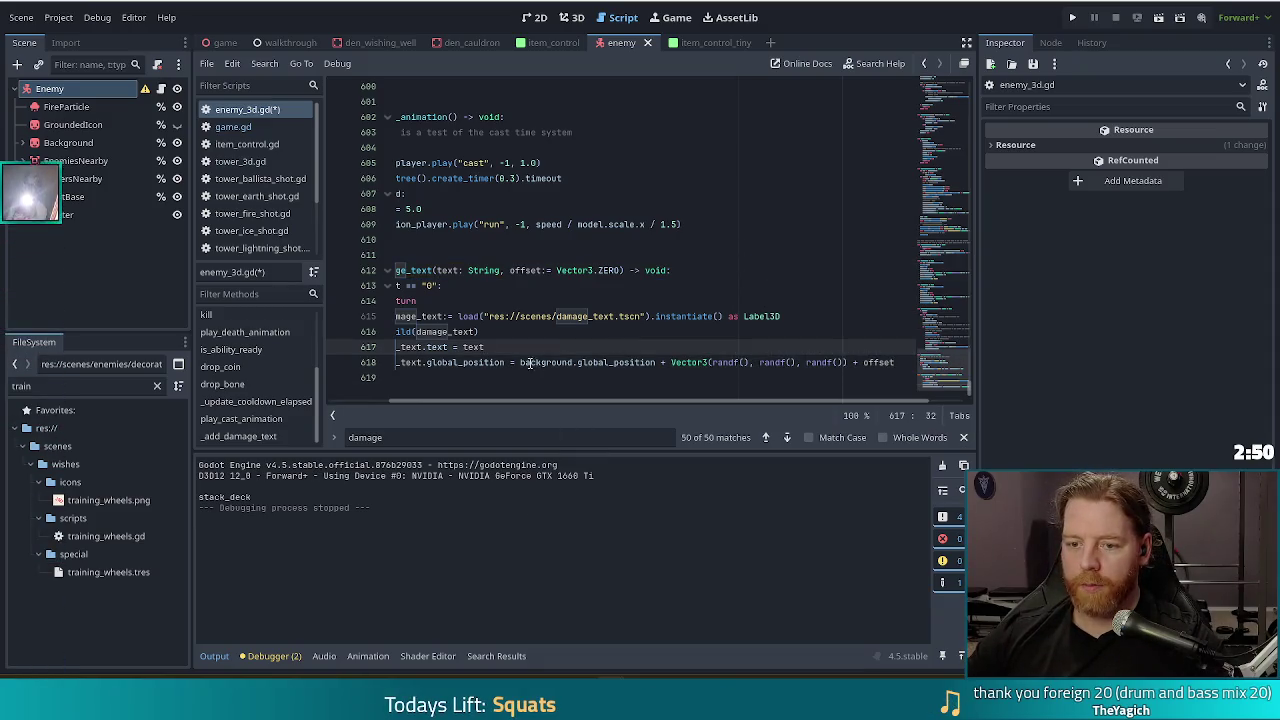
pyautogui.click(673, 362)
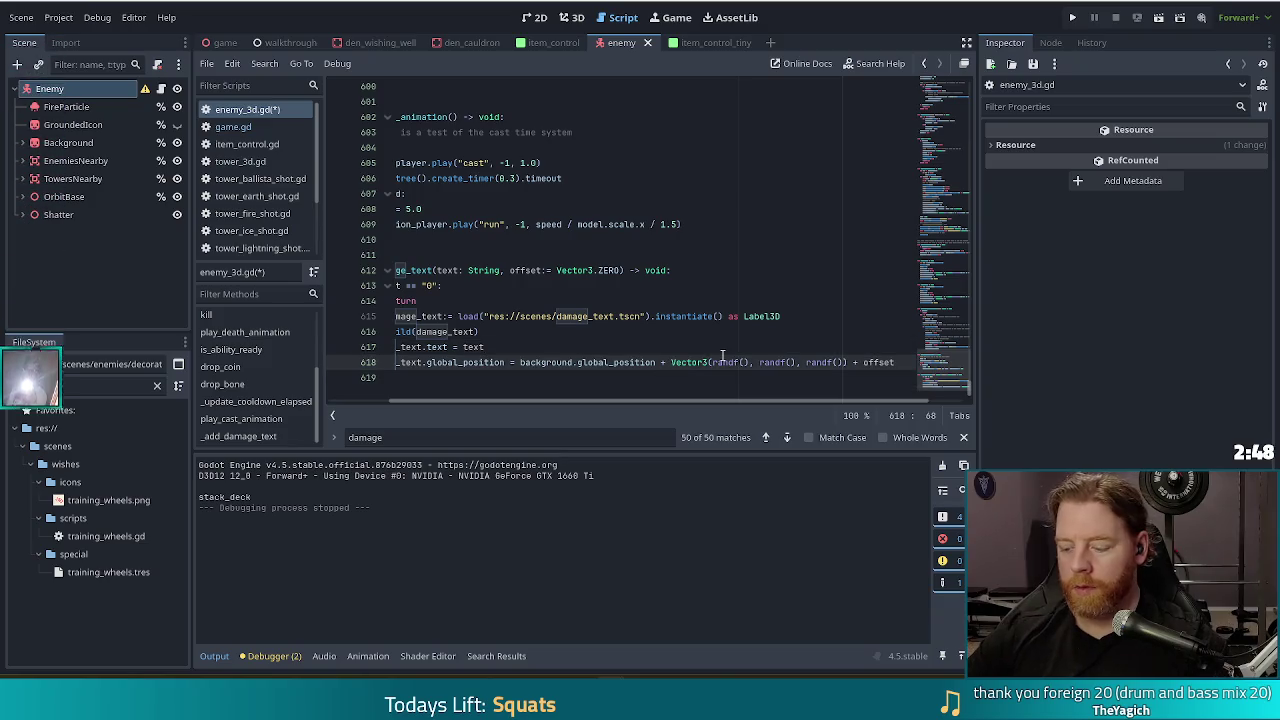
pyautogui.press('Return')
pyautogui.press('Tab')
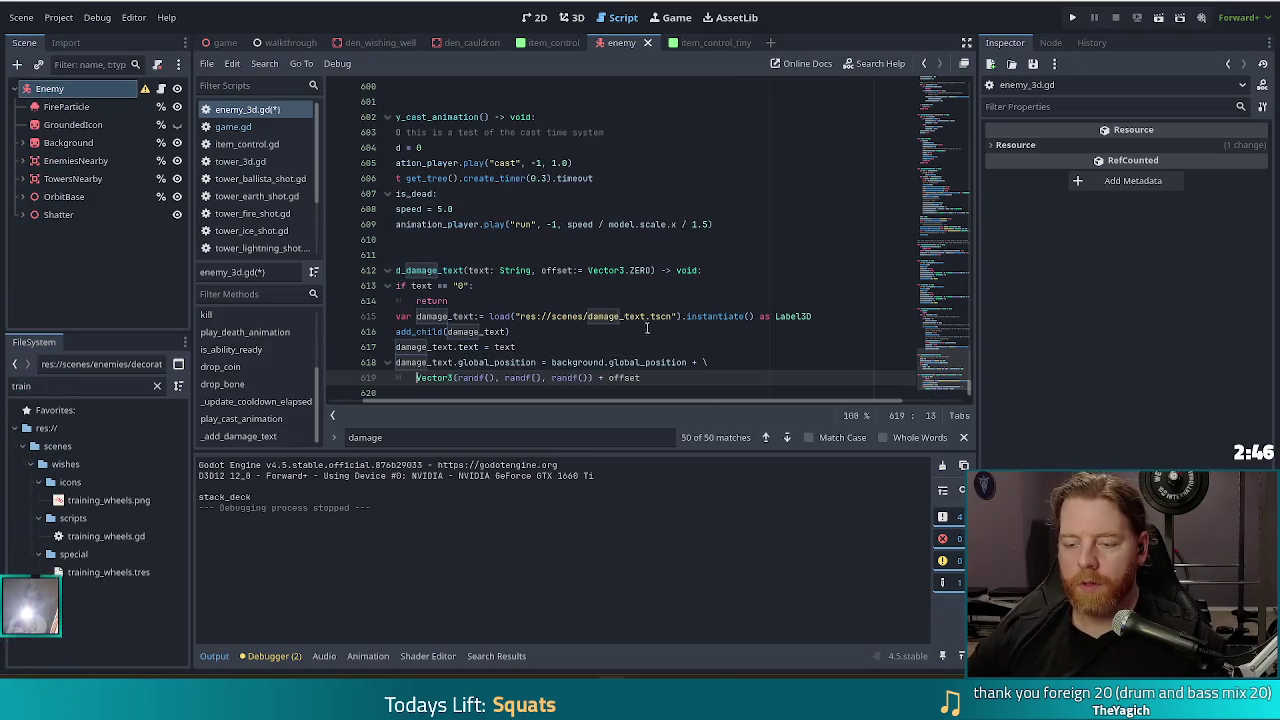
pyautogui.hotkey('ctrl', 's')
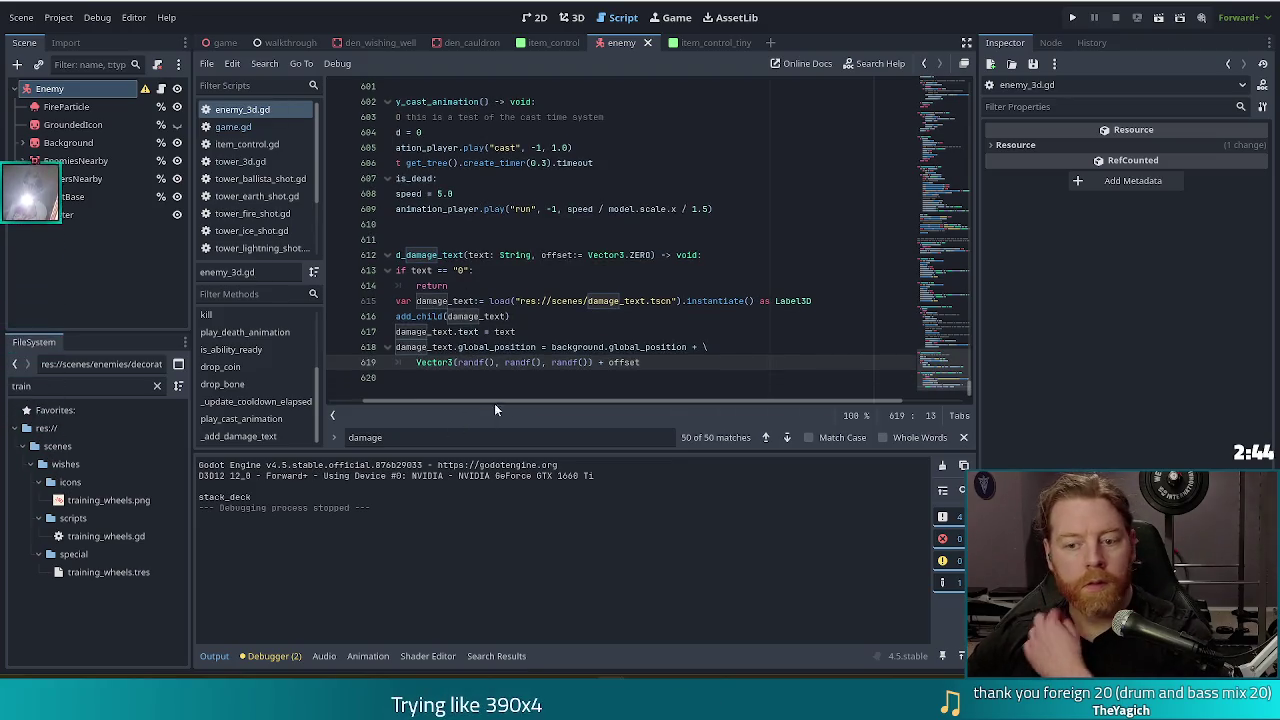
pyautogui.press('Down')
pyautogui.click(607, 331)
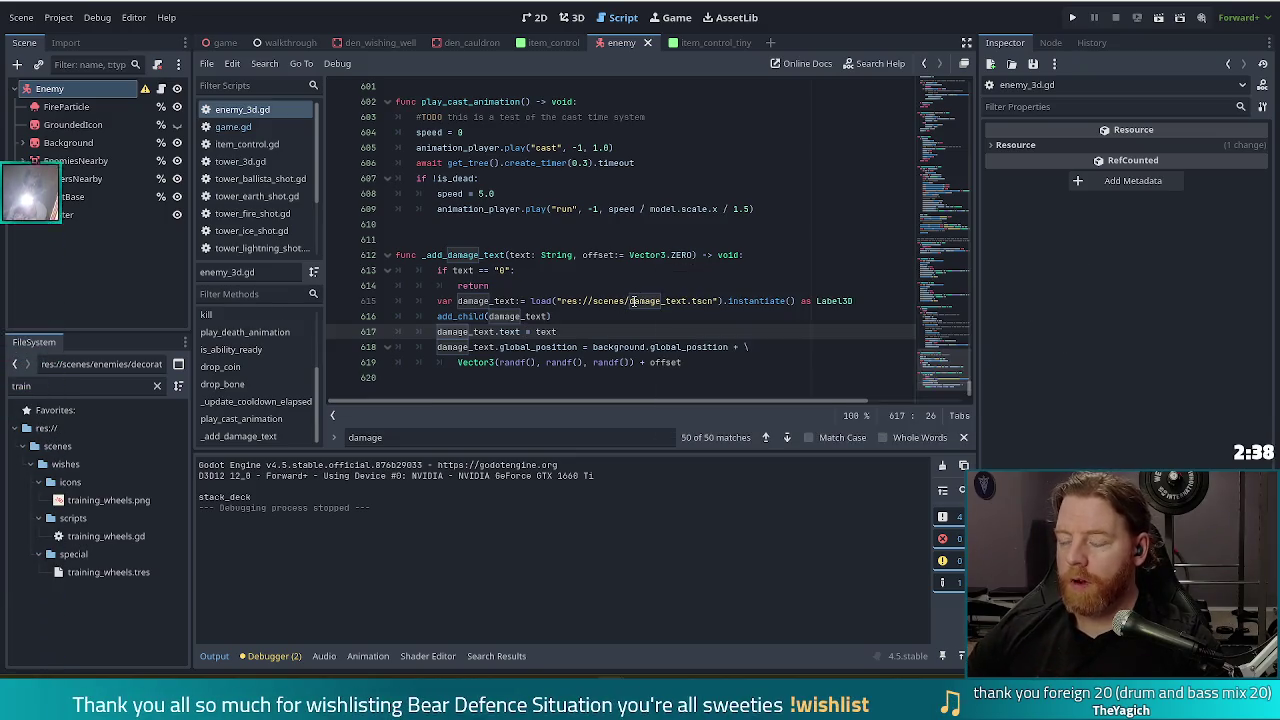
pyautogui.moveTo(632, 301)
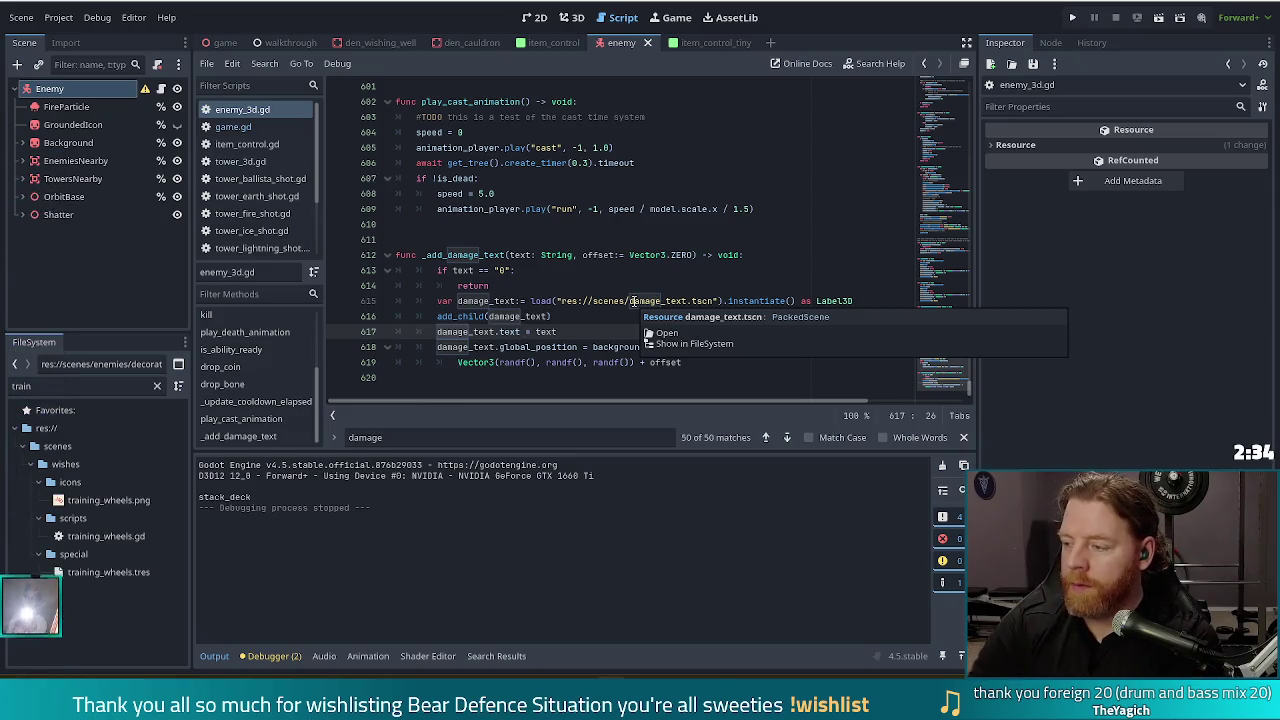
pyautogui.click(590, 254)
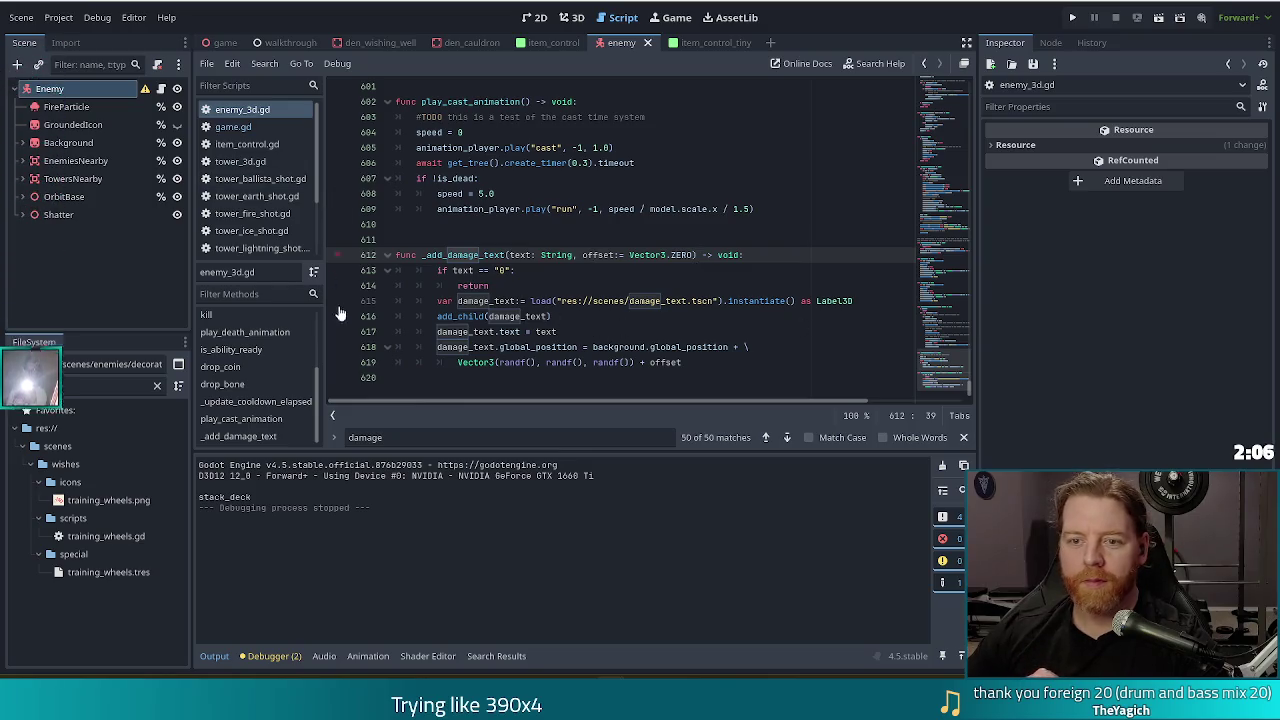
pyautogui.click(777, 208)
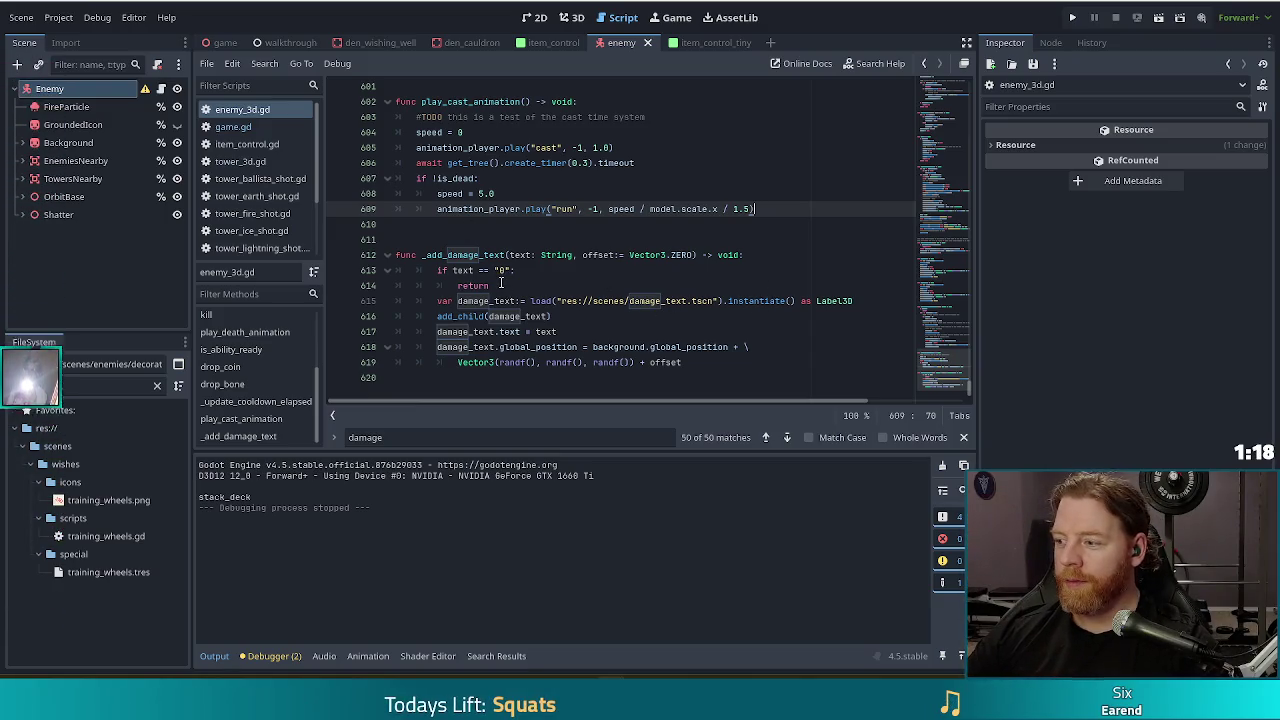
pyautogui.moveTo(565, 255)
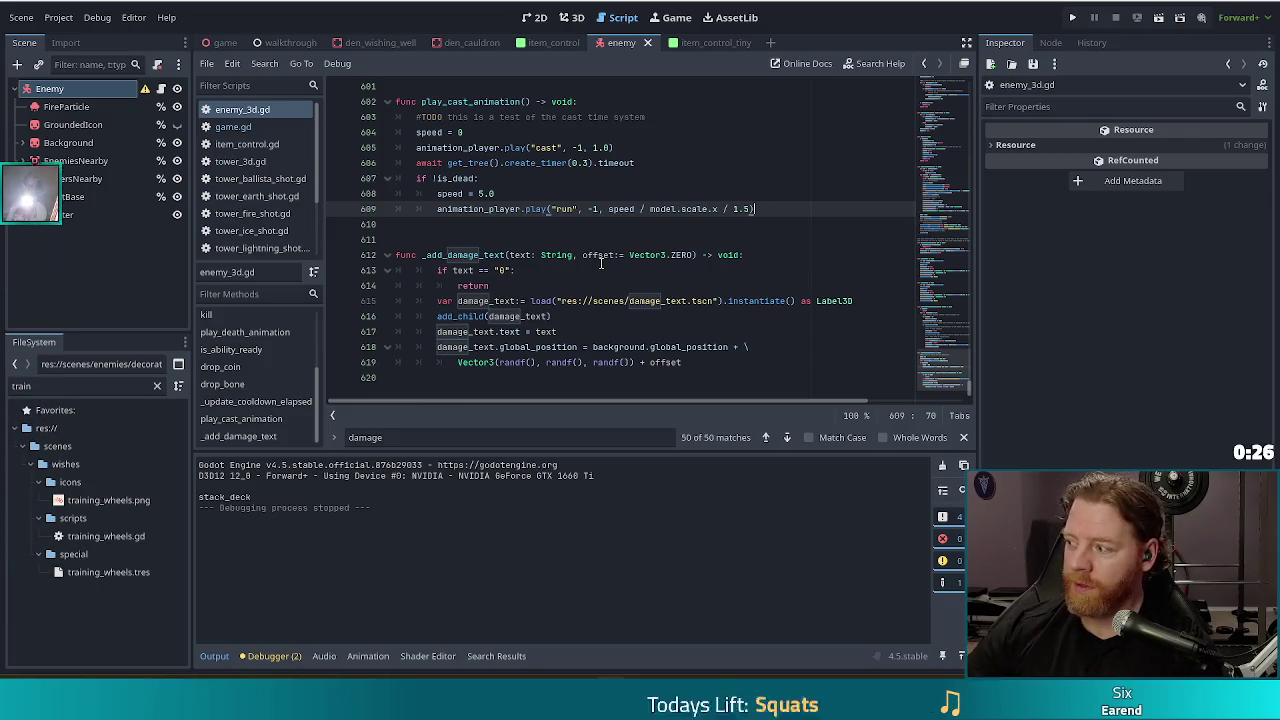
pyautogui.press('Down')
pyautogui.press('Down')
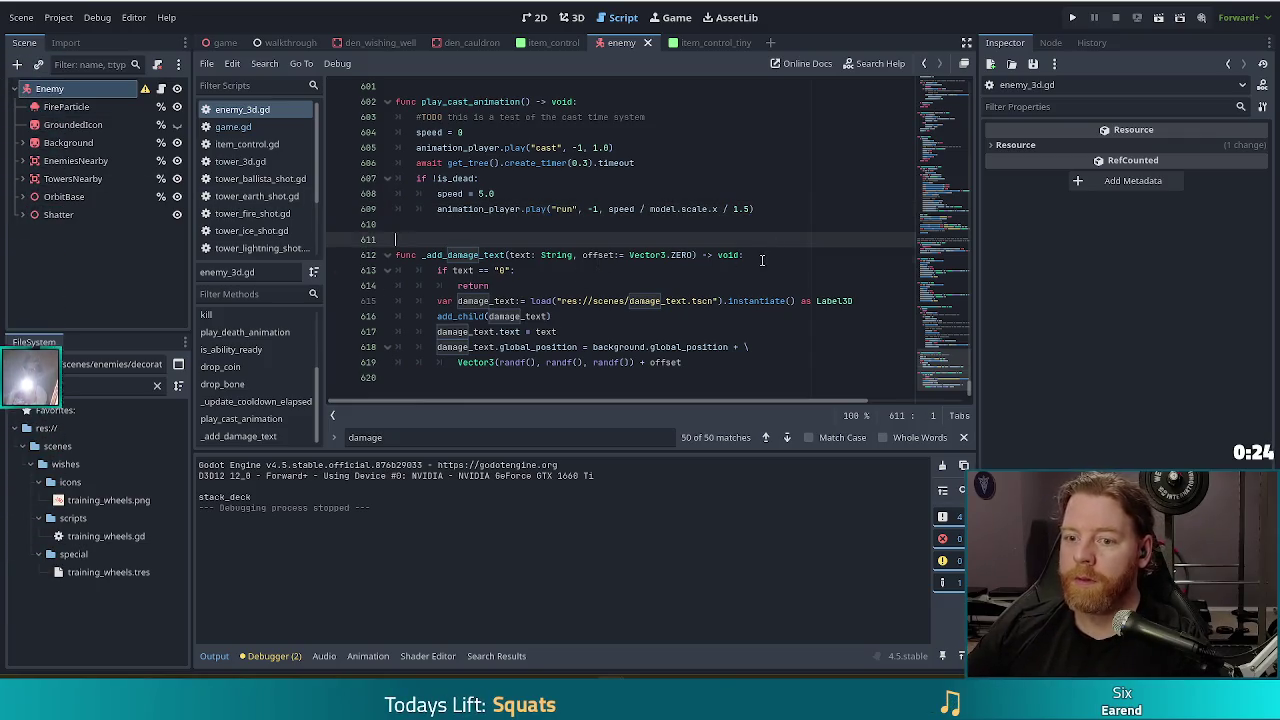
pyautogui.click(762, 260)
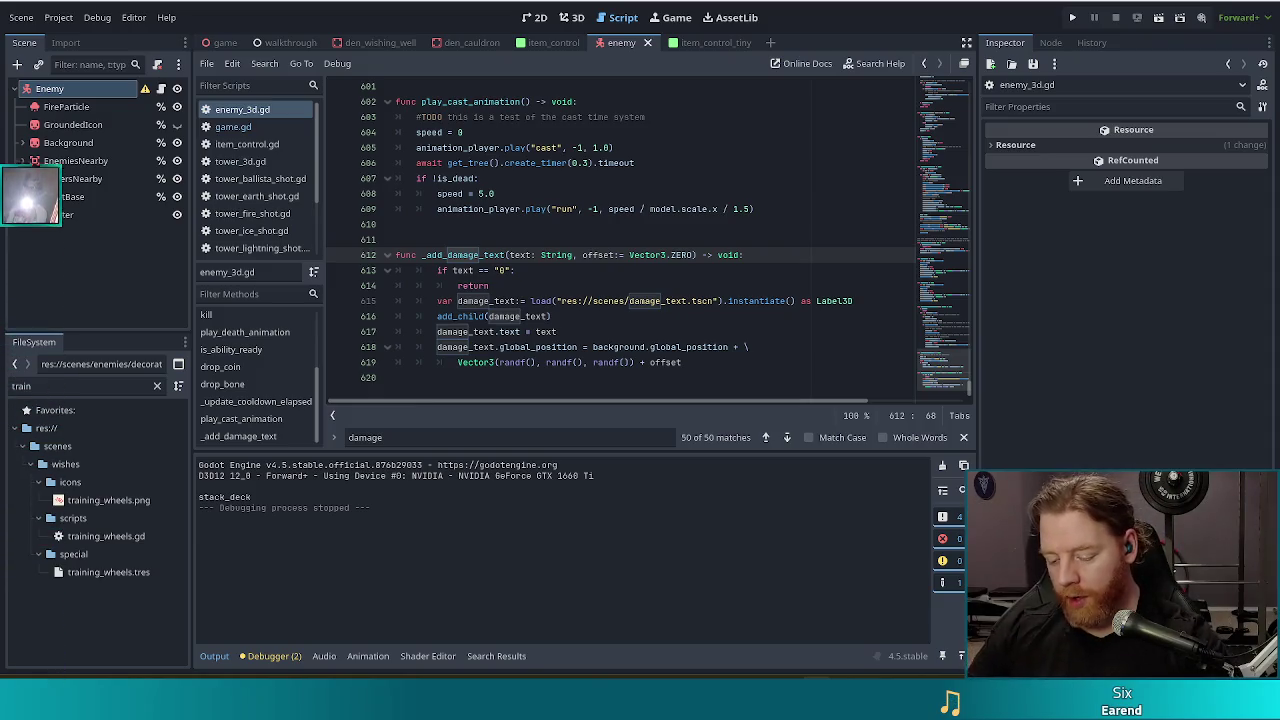
pyautogui.click(674, 321)
pyautogui.scroll(3, 690, 315)
pyautogui.scroll(-3, 700, 310)
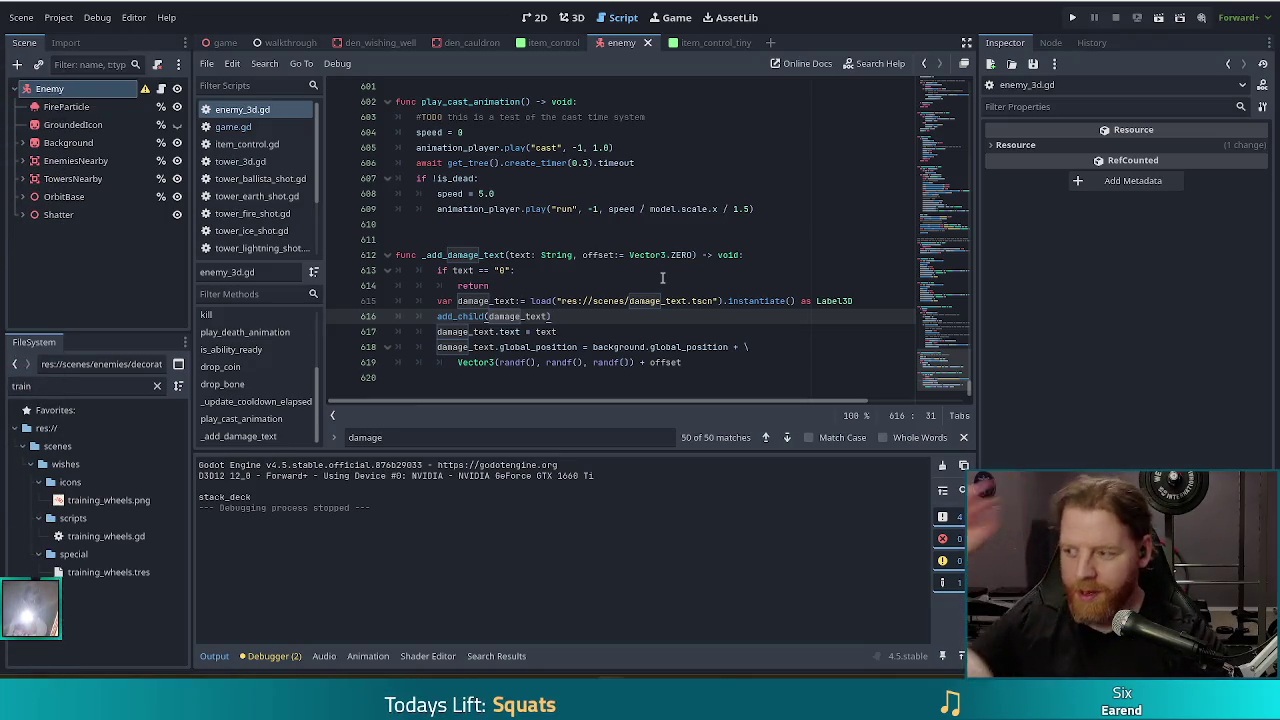
pyautogui.press('Down')
pyautogui.press('End')
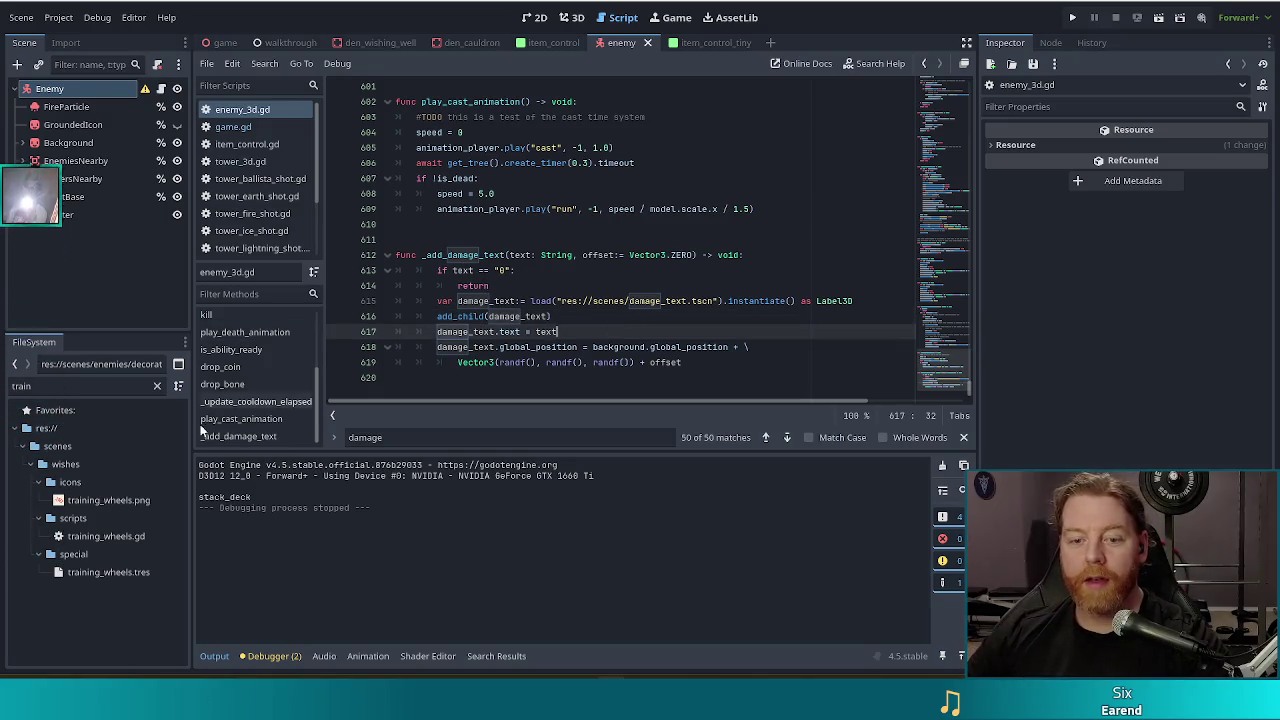
pyautogui.click(240, 367)
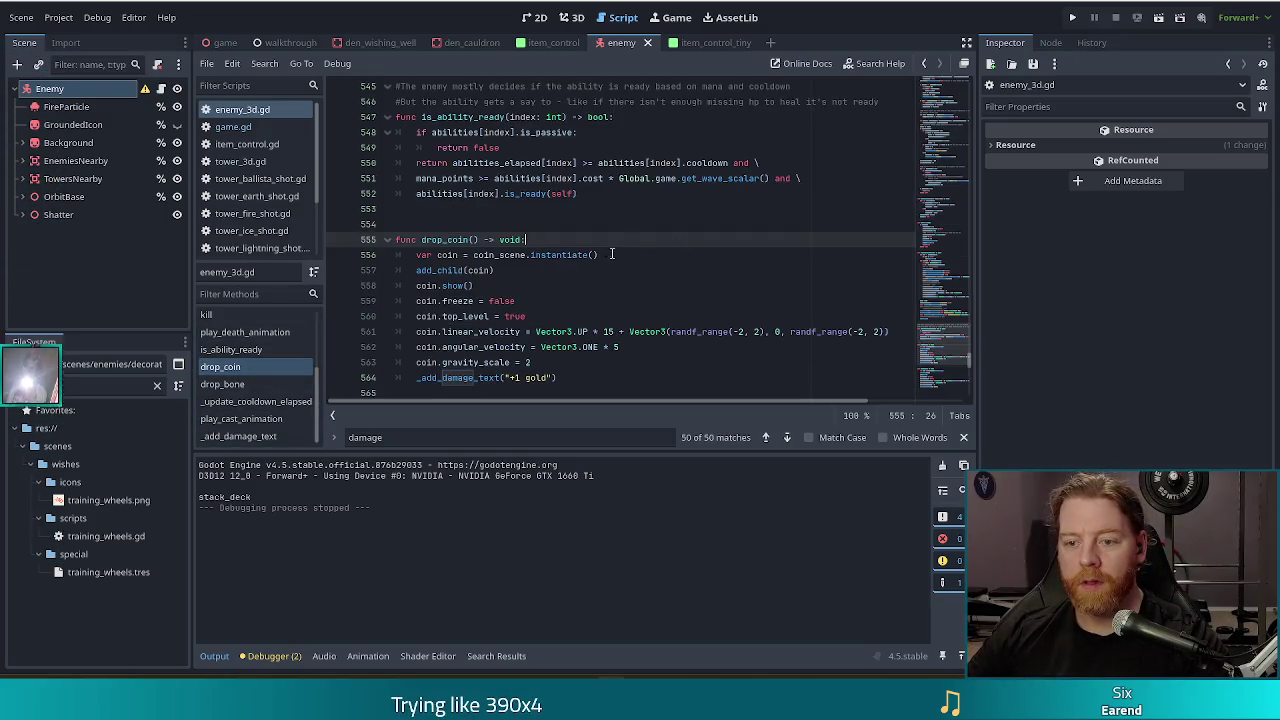
# Pass Vector3.ONE as the offset for drop_coin's '+1 gold' damage text.
pyautogui.click(485, 270)
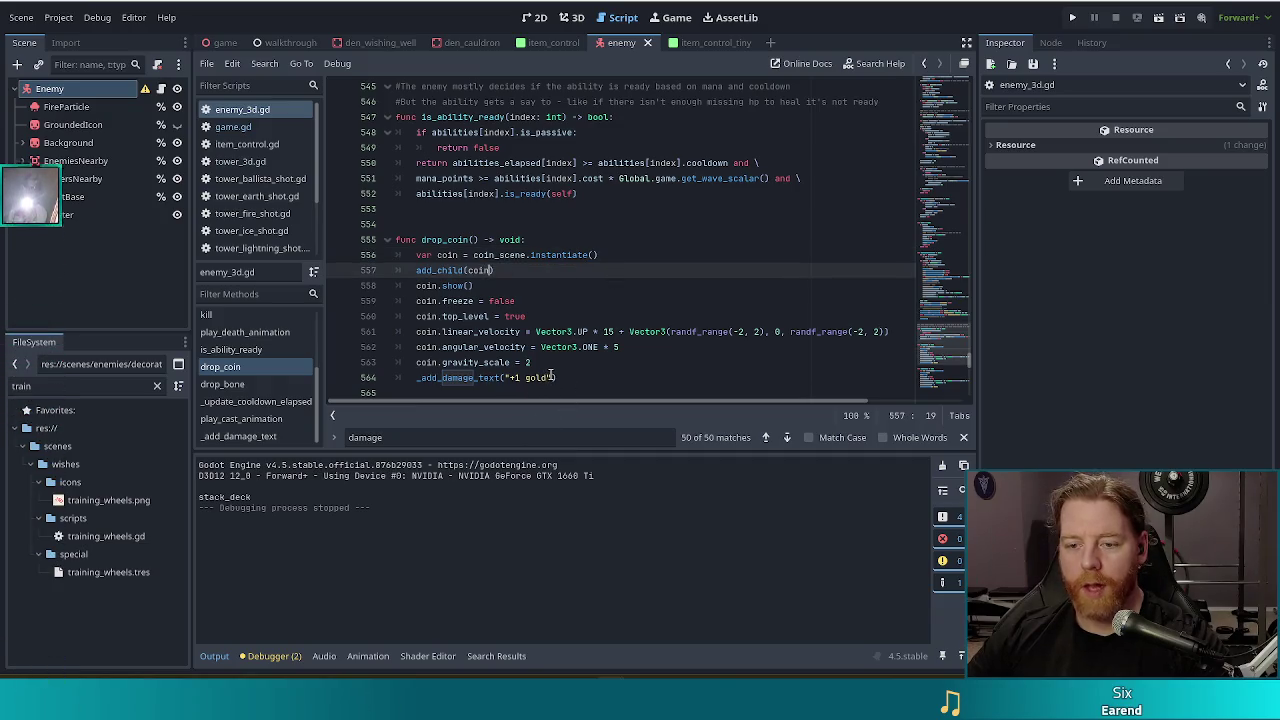
pyautogui.click(706, 370)
pyautogui.write(', Ve')
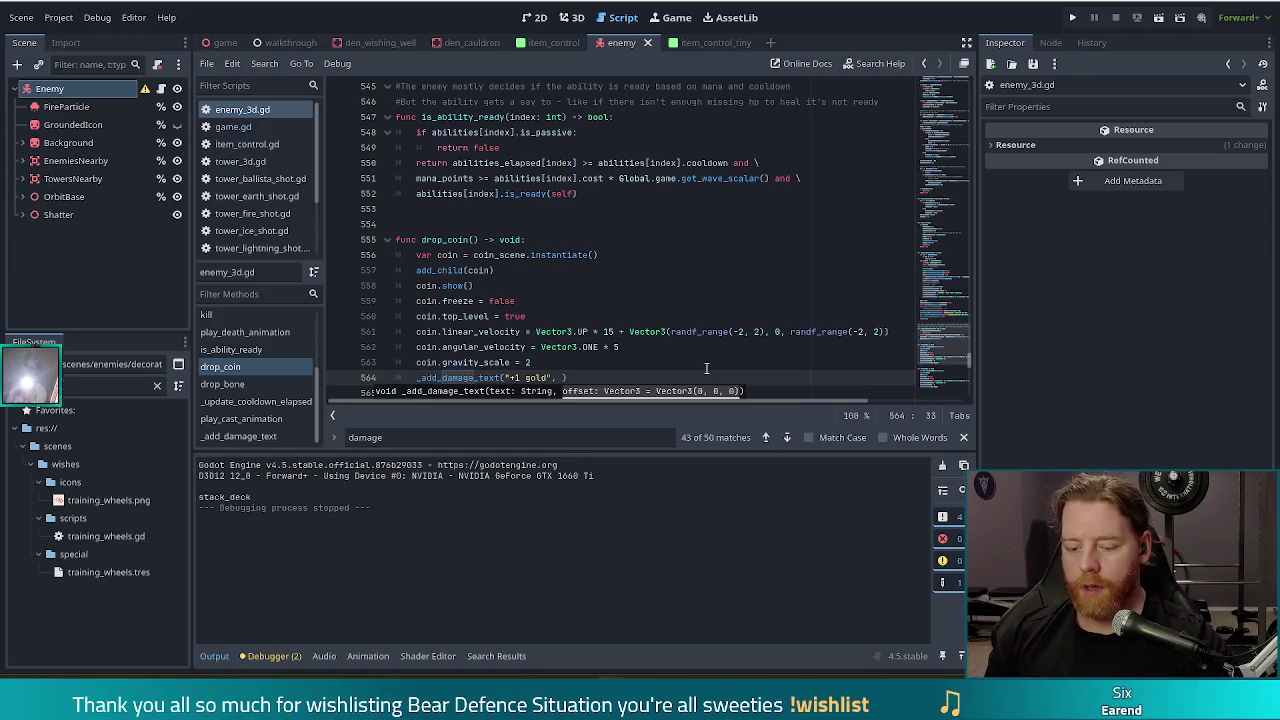
pyautogui.write('ctor3.ONE')
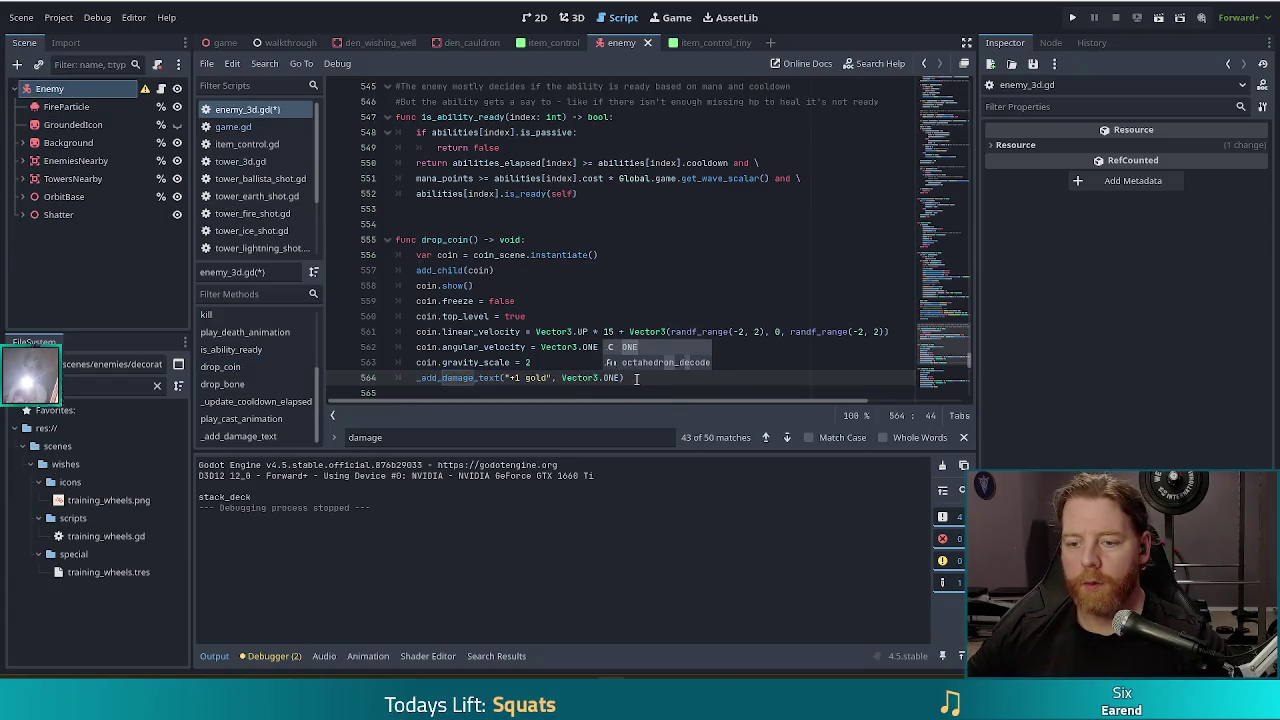
# Copy the '+1 gold' call into drop_bone and change its offset to -Vector3.ONE on line 577.
pyautogui.press('Escape')
pyautogui.hotkey('shift', 'Up')
pyautogui.scroll(-1, 636, 290)
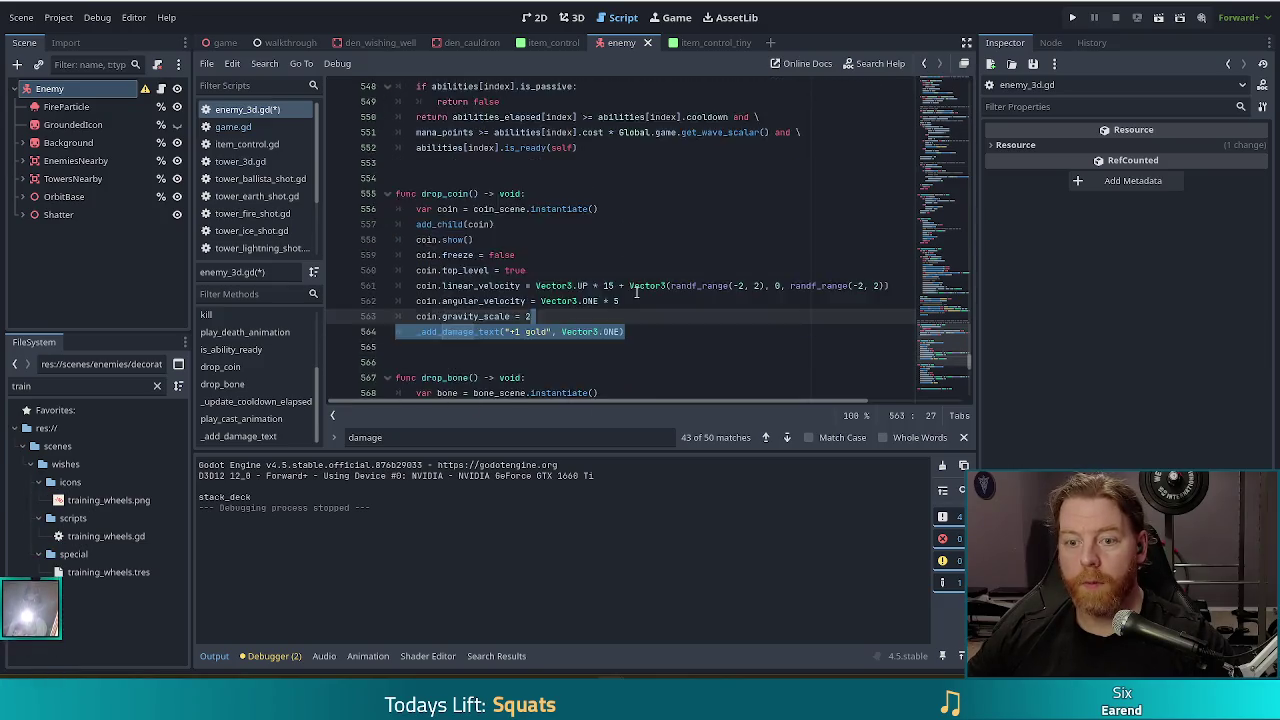
pyautogui.scroll(-3, 633, 291)
pyautogui.hotkey('ctrl', 'c')
pyautogui.click(560, 392)
pyautogui.hotkey('ctrl', 'v')
pyautogui.scroll(-1, 560, 380)
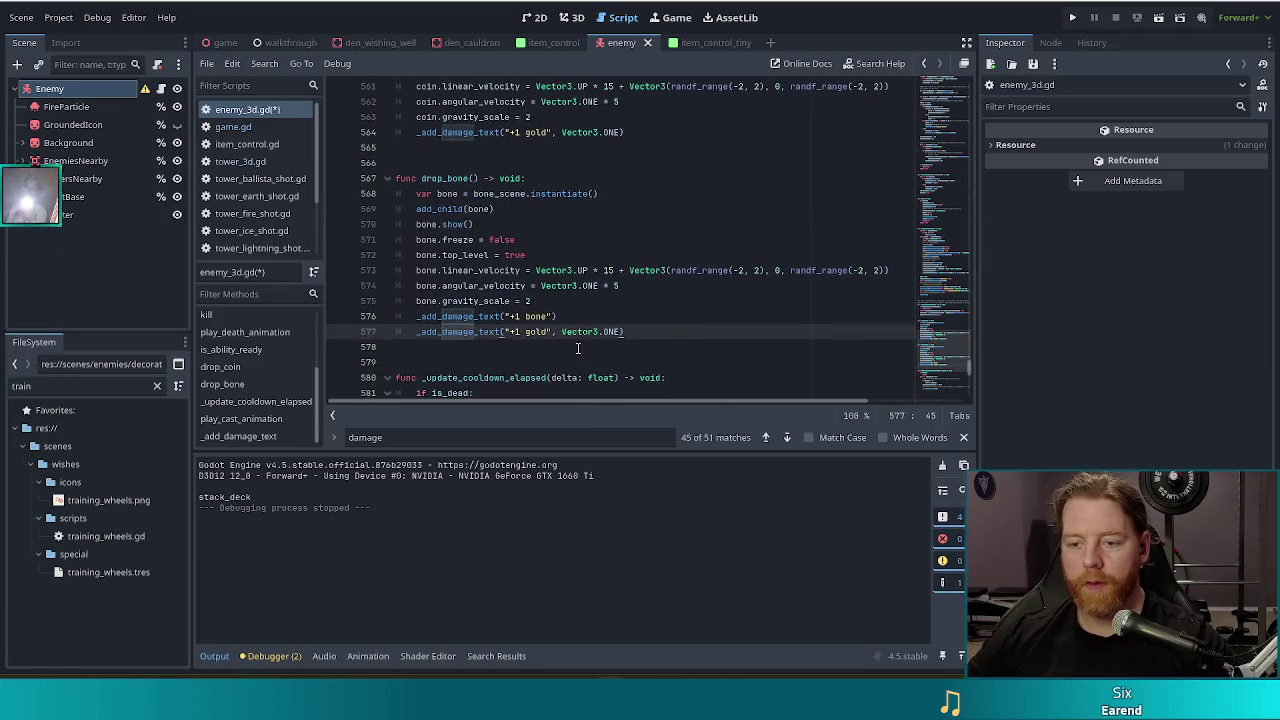
pyautogui.click(563, 331)
pyautogui.write('-')
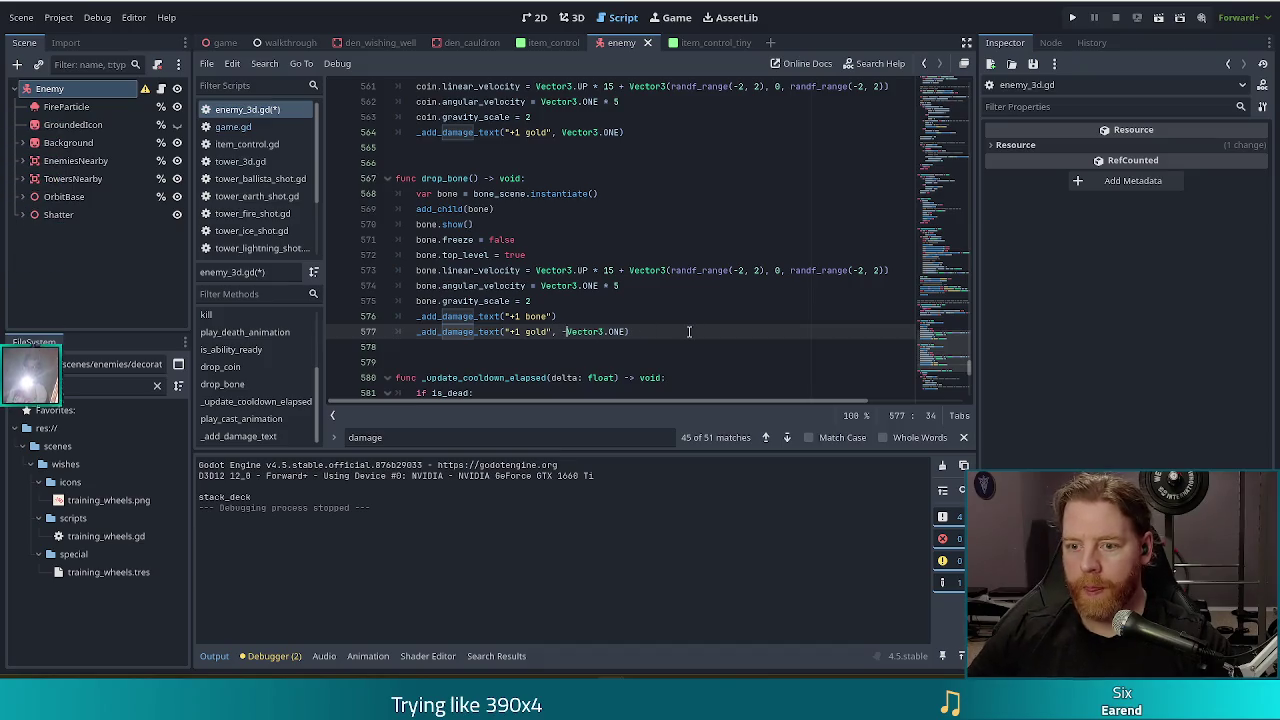
pyautogui.press('Escape')
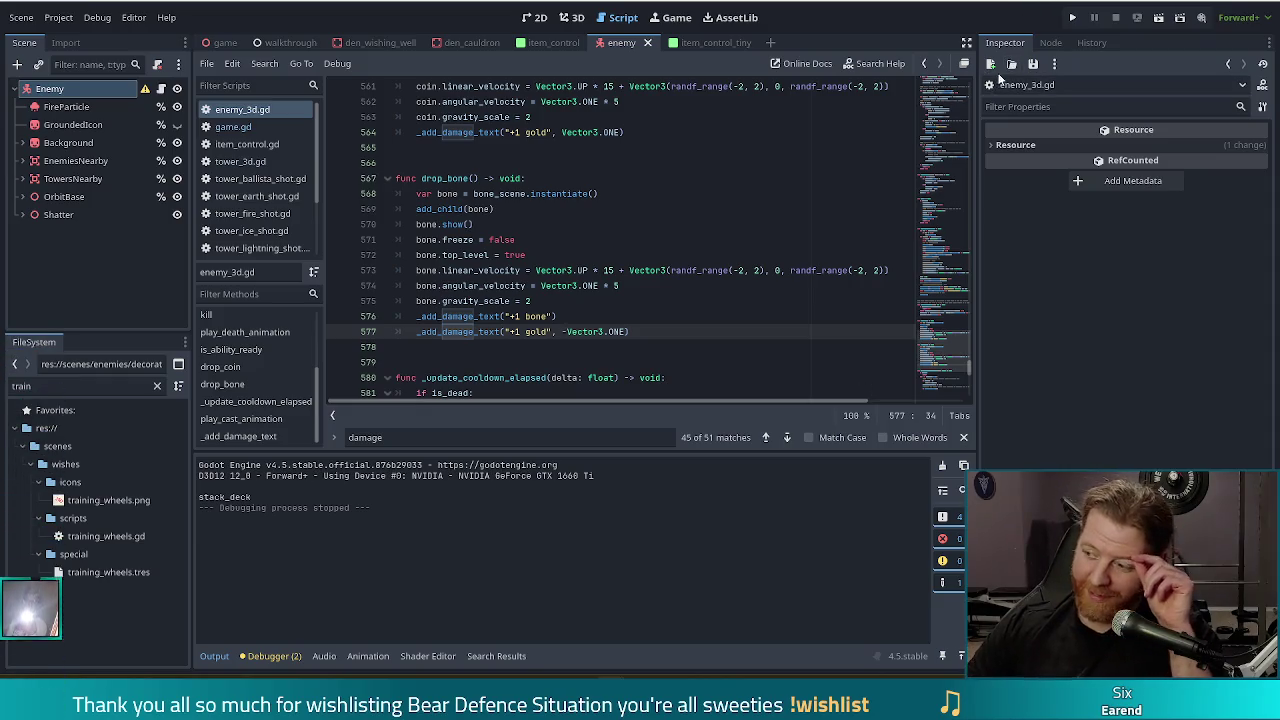
# Run the project, start a New Game, and take the Training Wheels wish from the wishing well.
pyautogui.click(1069, 19)
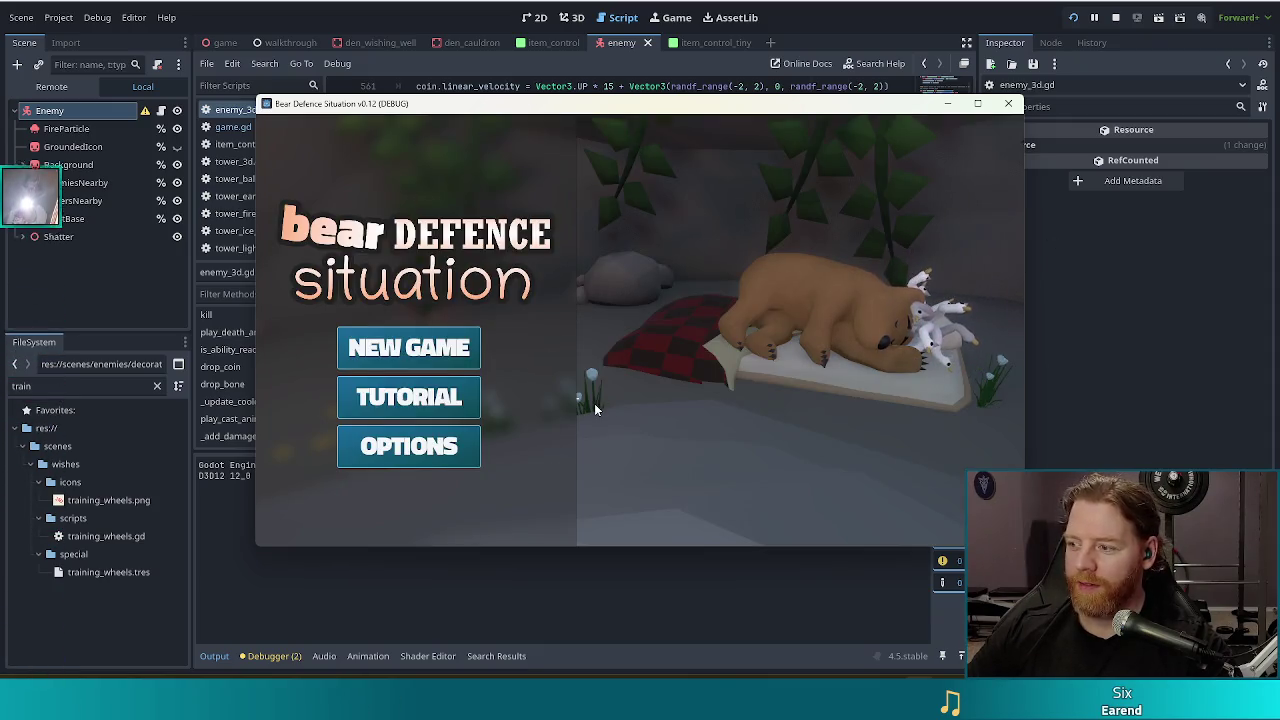
pyautogui.click(410, 358)
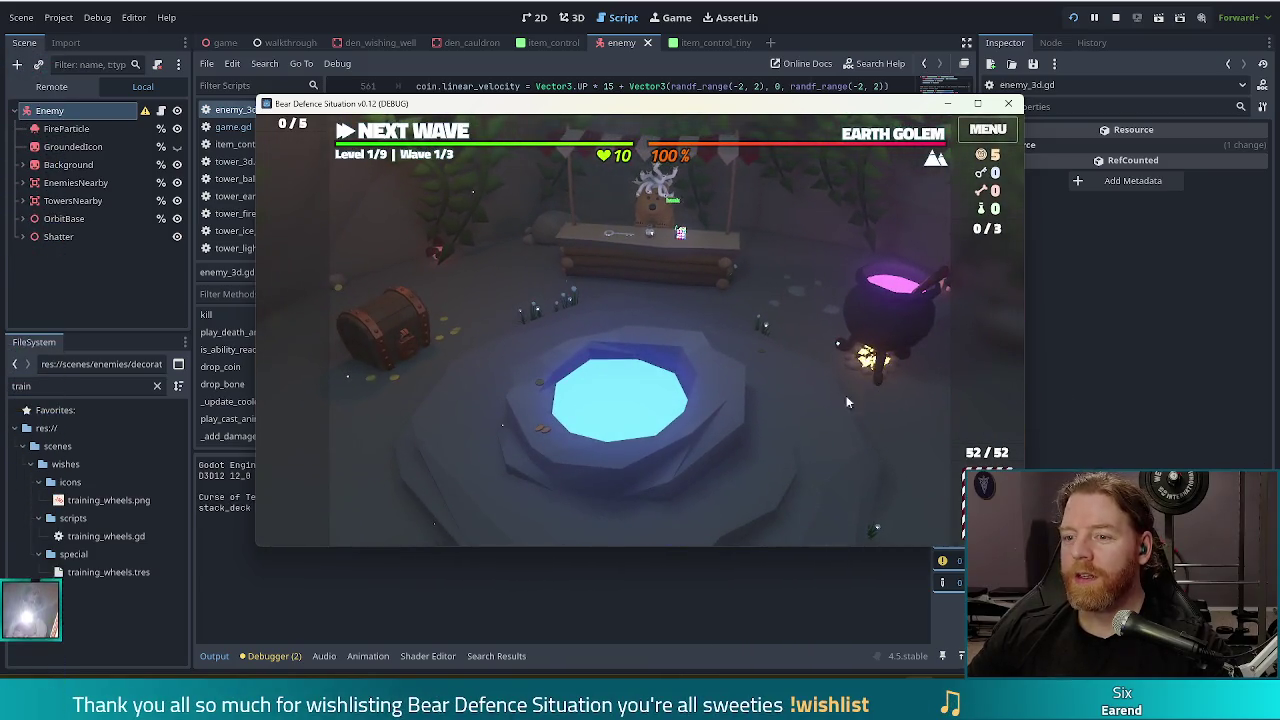
pyautogui.click(705, 395)
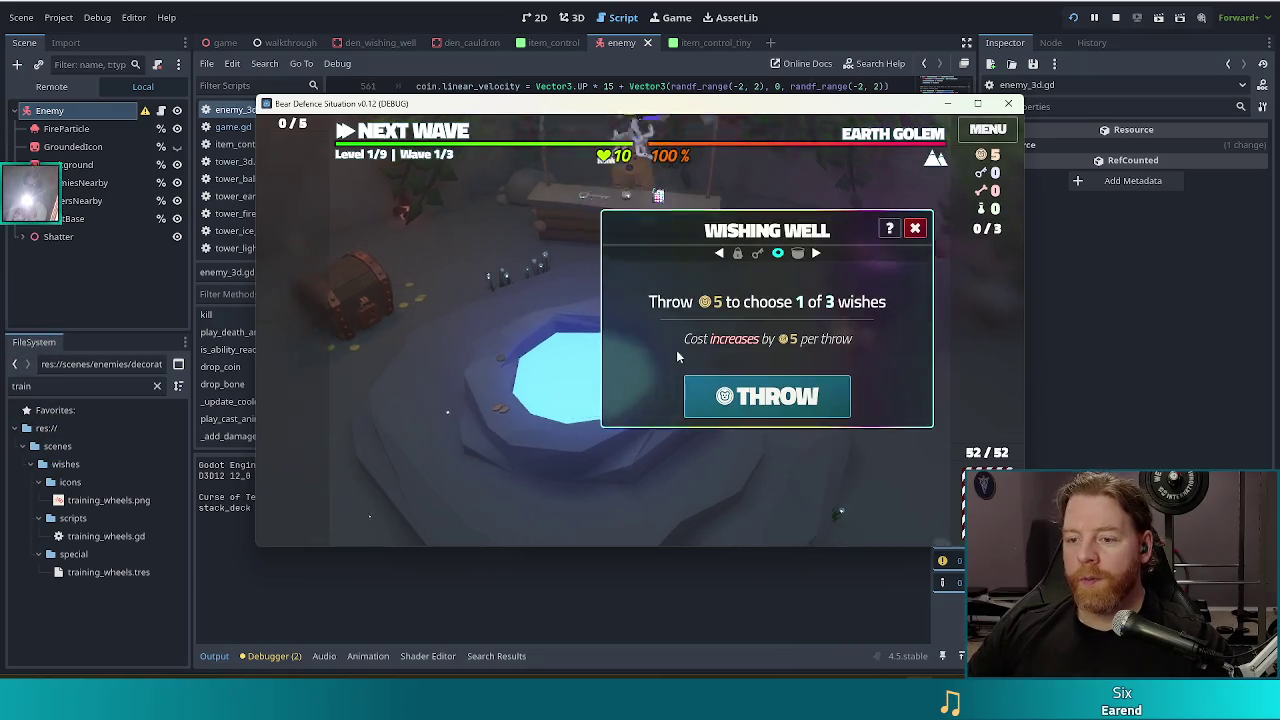
pyautogui.click(735, 390)
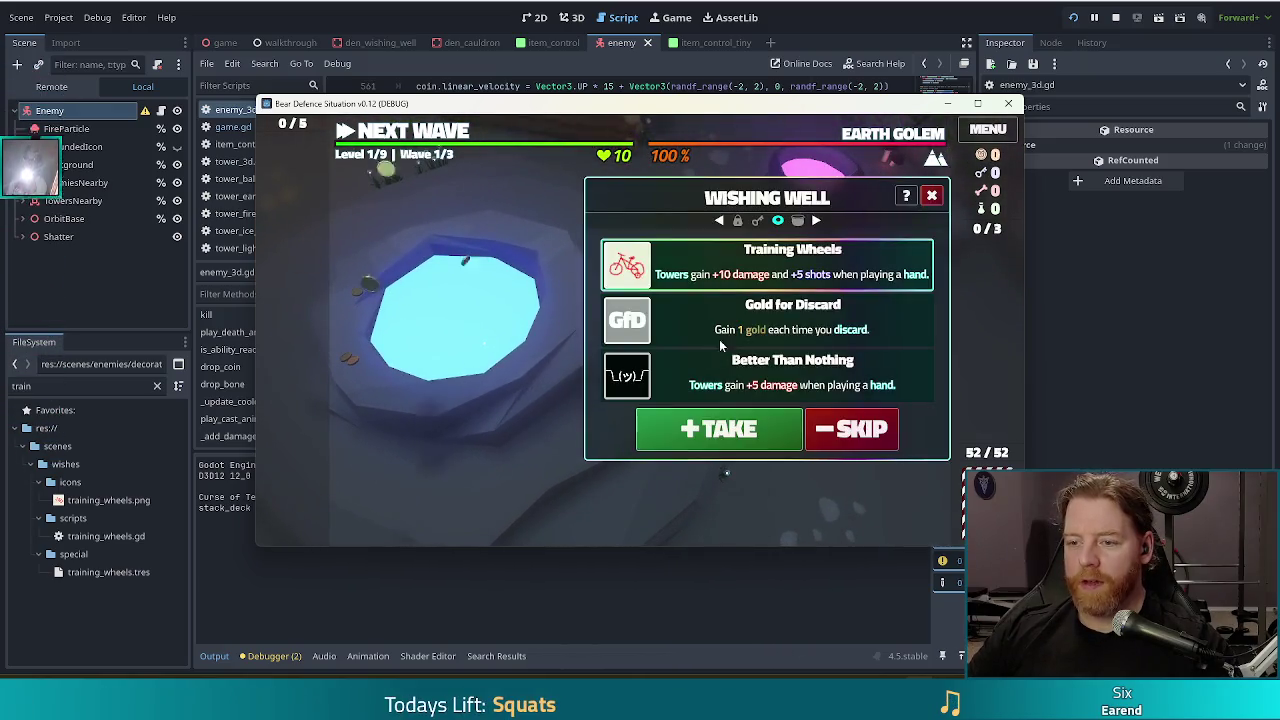
pyautogui.click(717, 435)
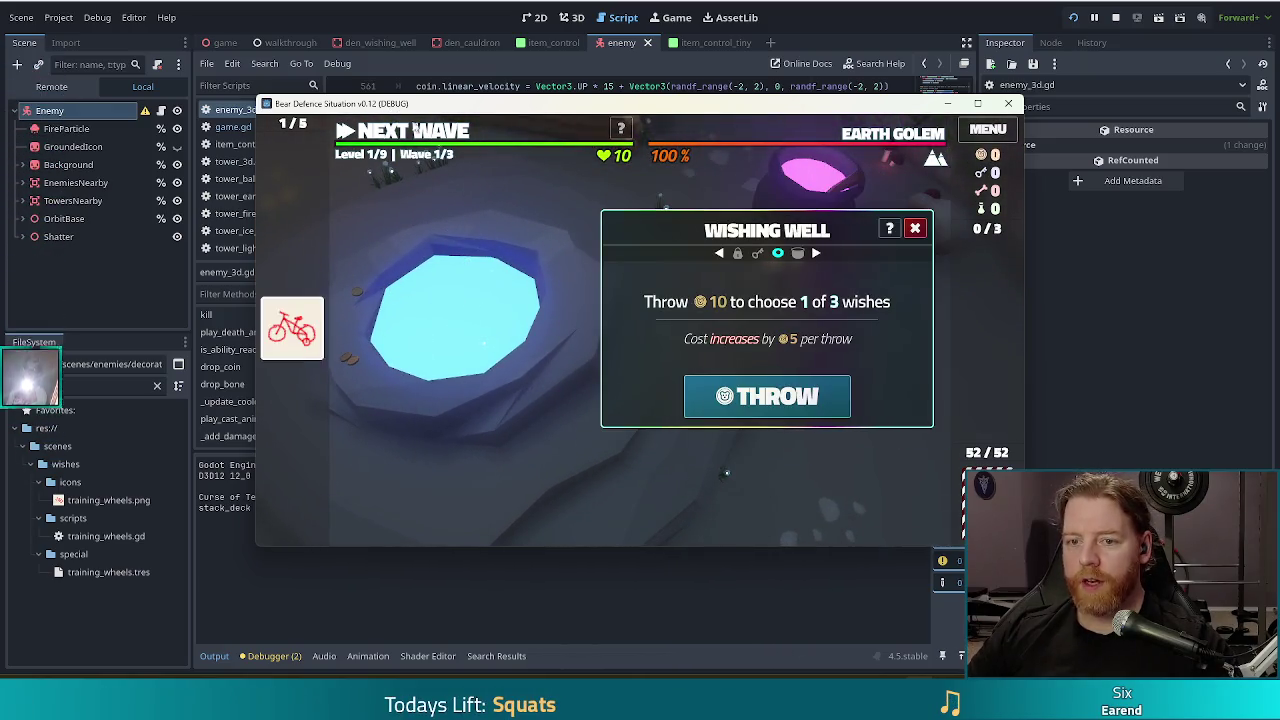
pyautogui.click(726, 473)
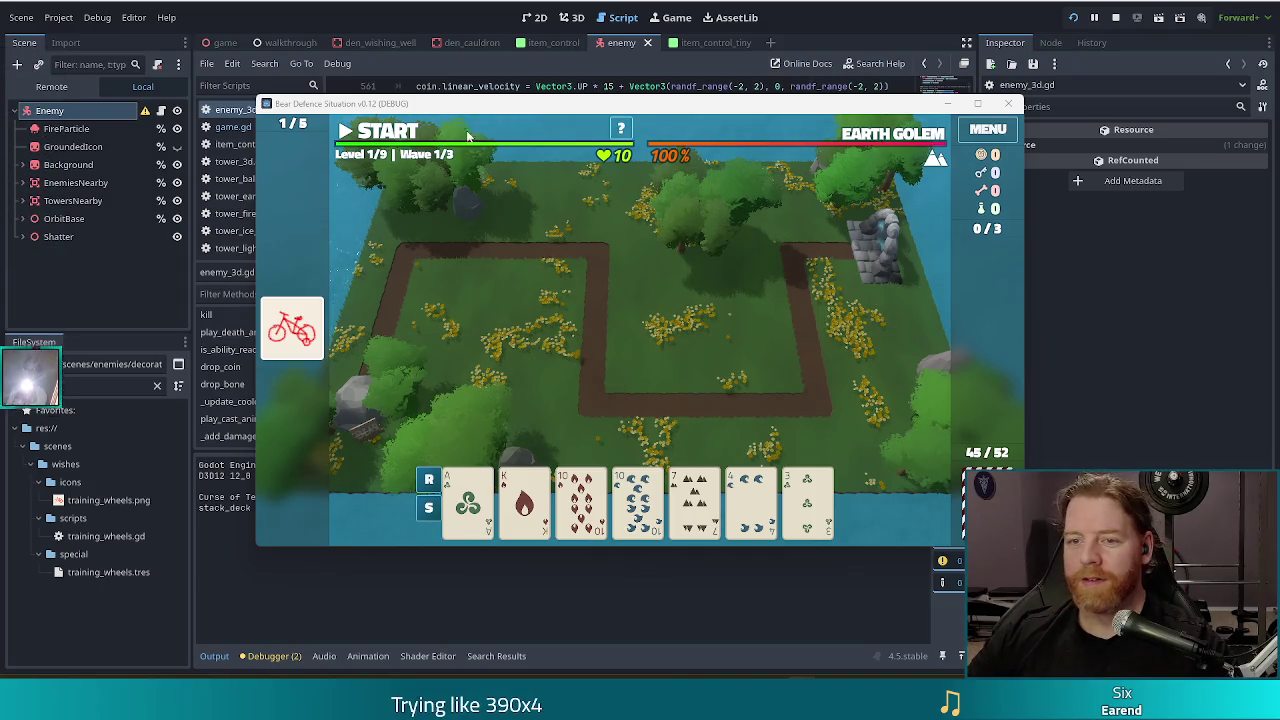
# Run 'add_wish lucky_shot' in the in-game console.
pyautogui.press('`')
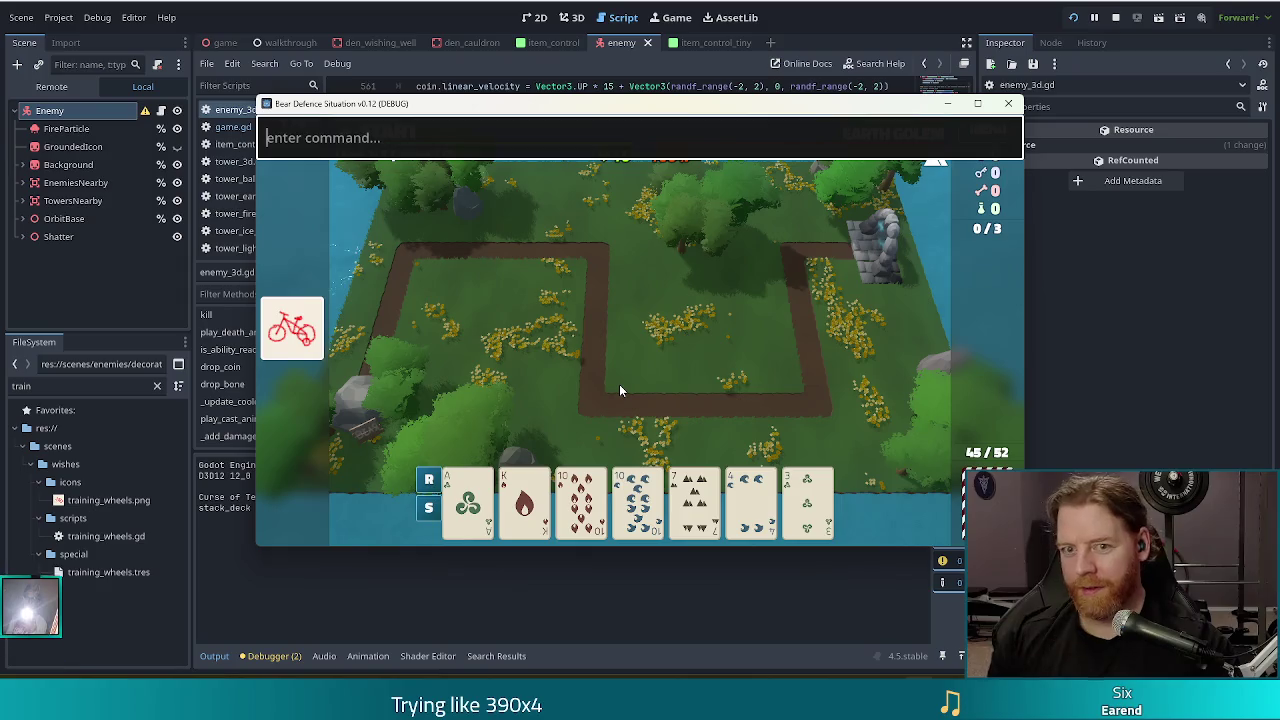
pyautogui.write('add_wish lucky_shot')
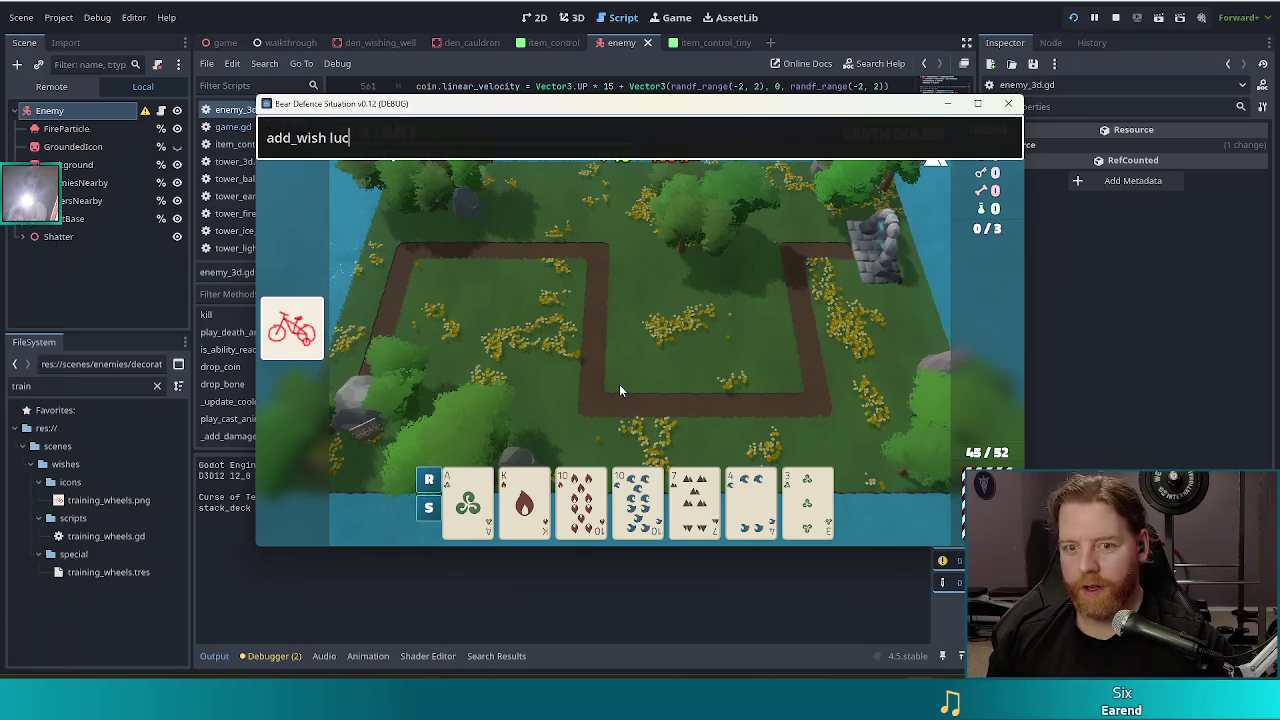
pyautogui.press('Return')
pyautogui.press('Return')
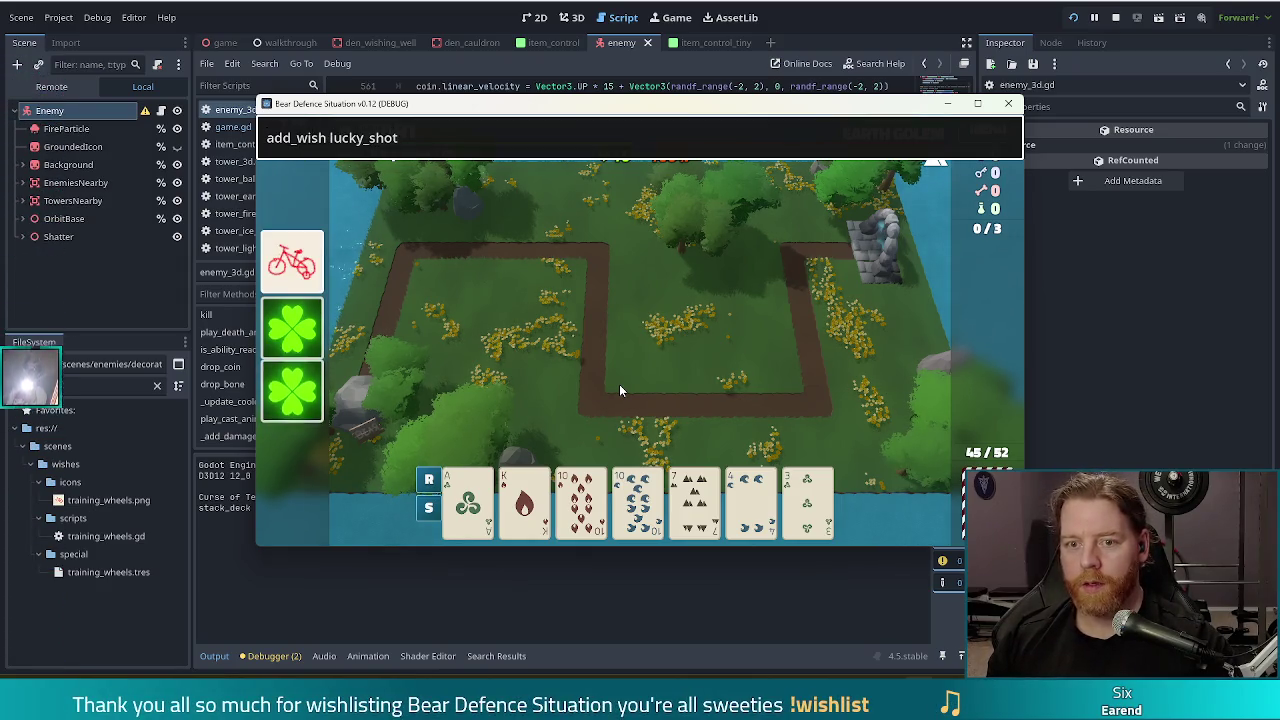
pyautogui.press('`')
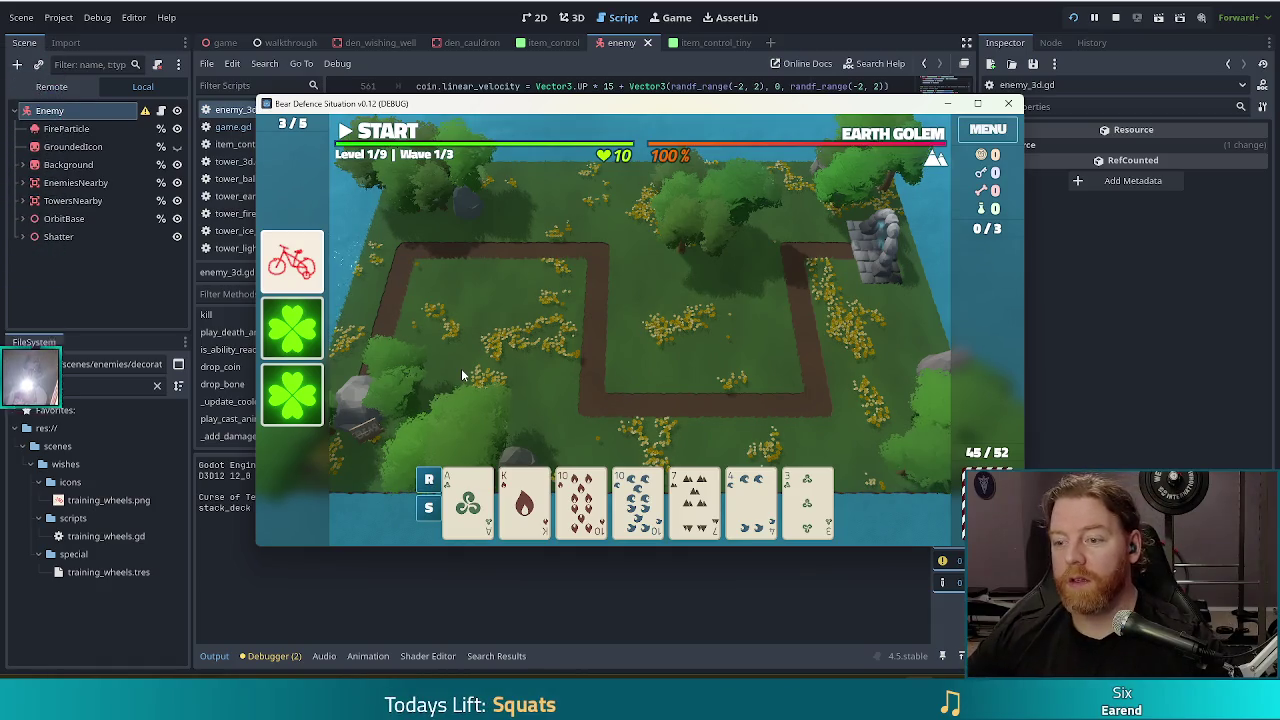
# Discard unwanted cards, play Two Pair, and place a Ballista Tower inside the path's right bend.
pyautogui.click(694, 503)
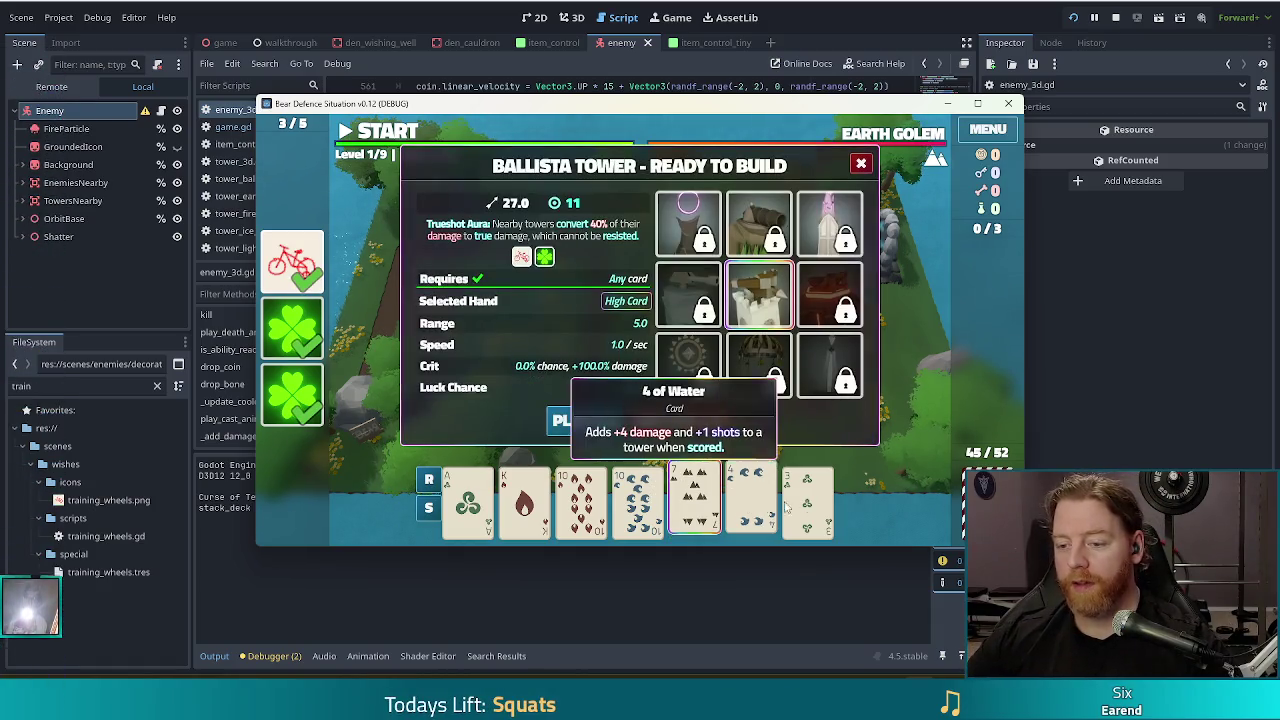
pyautogui.click(778, 510)
pyautogui.click(808, 505)
pyautogui.click(677, 420)
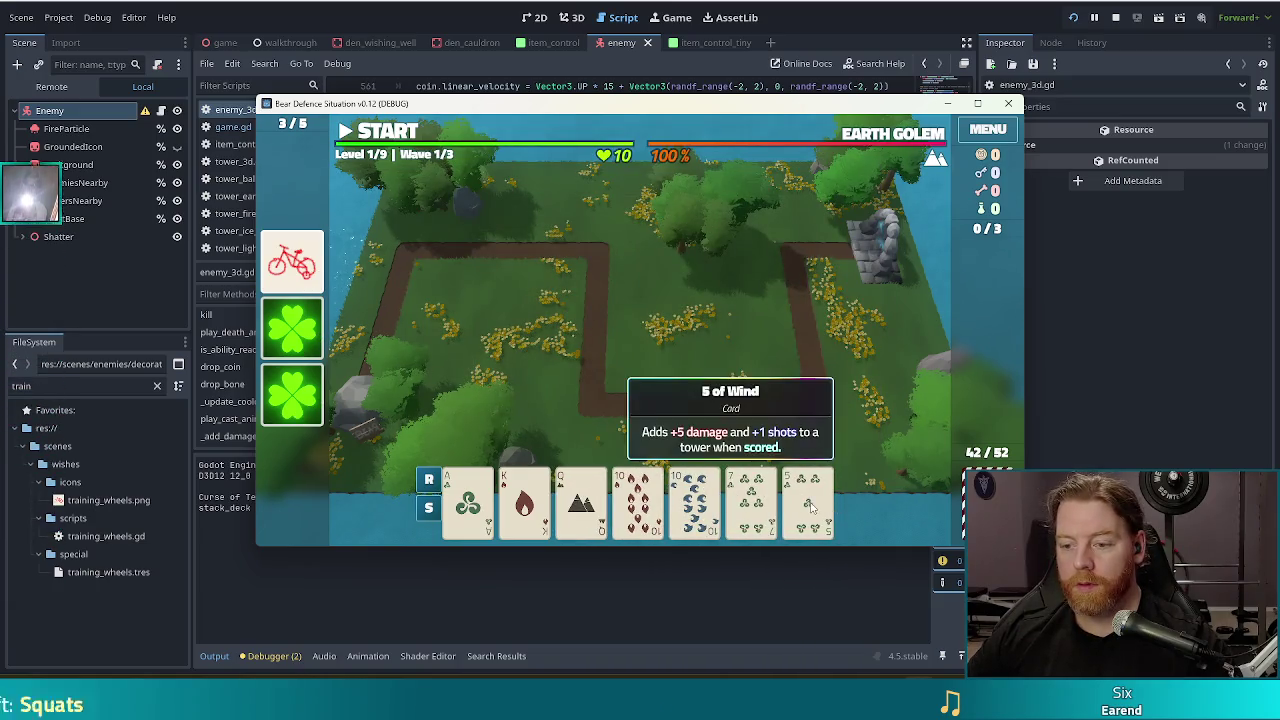
pyautogui.click(818, 508)
pyautogui.click(751, 505)
pyautogui.click(677, 421)
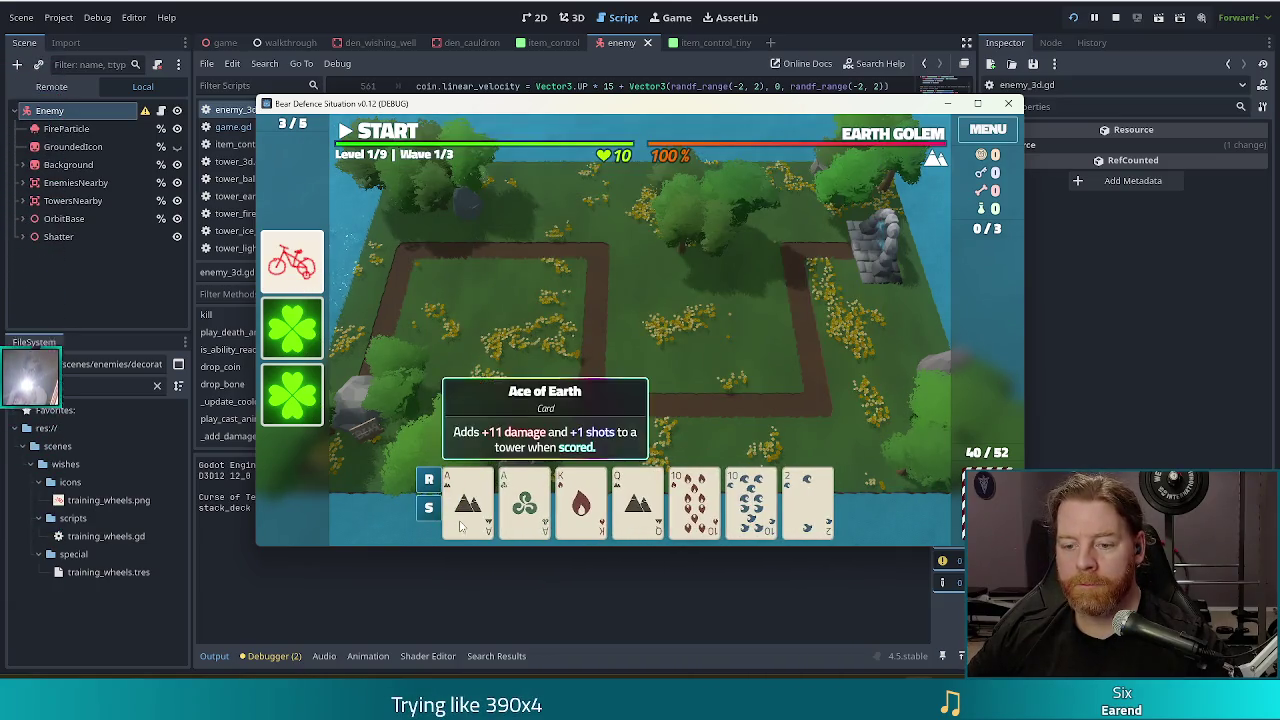
pyautogui.click(467, 505)
pyautogui.click(524, 505)
pyautogui.click(694, 505)
pyautogui.click(751, 505)
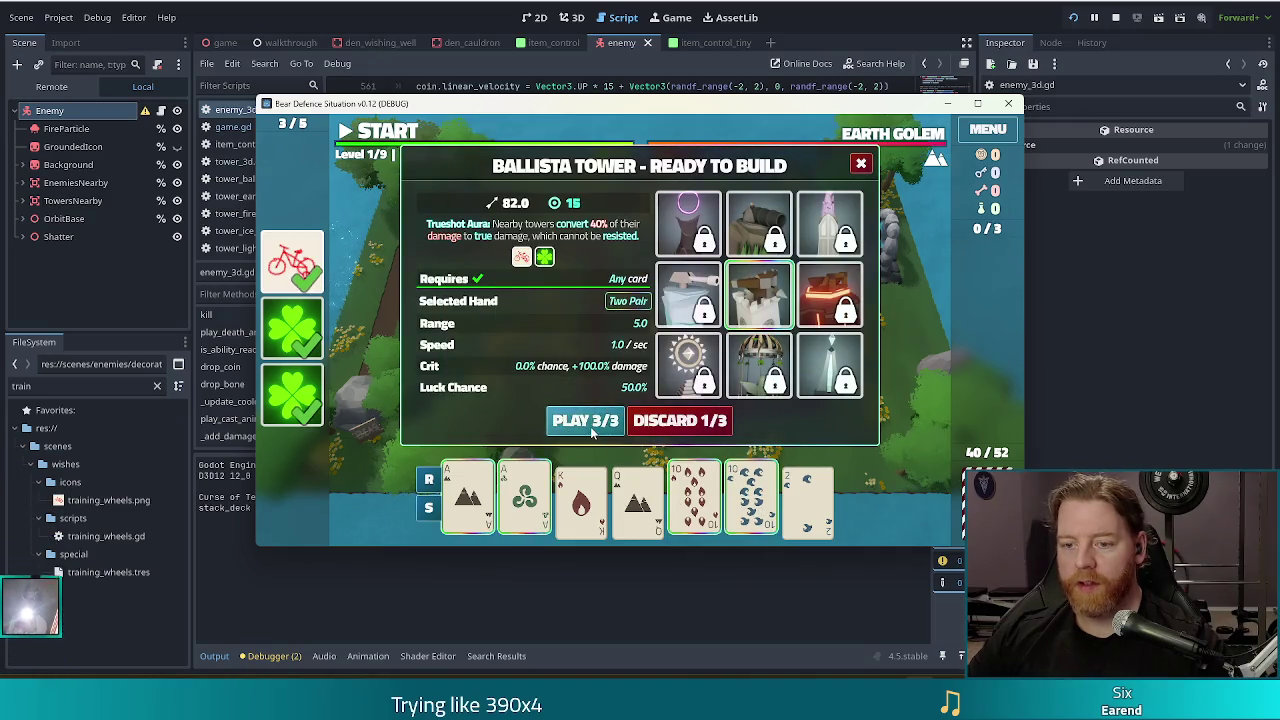
pyautogui.click(588, 421)
pyautogui.click(755, 332)
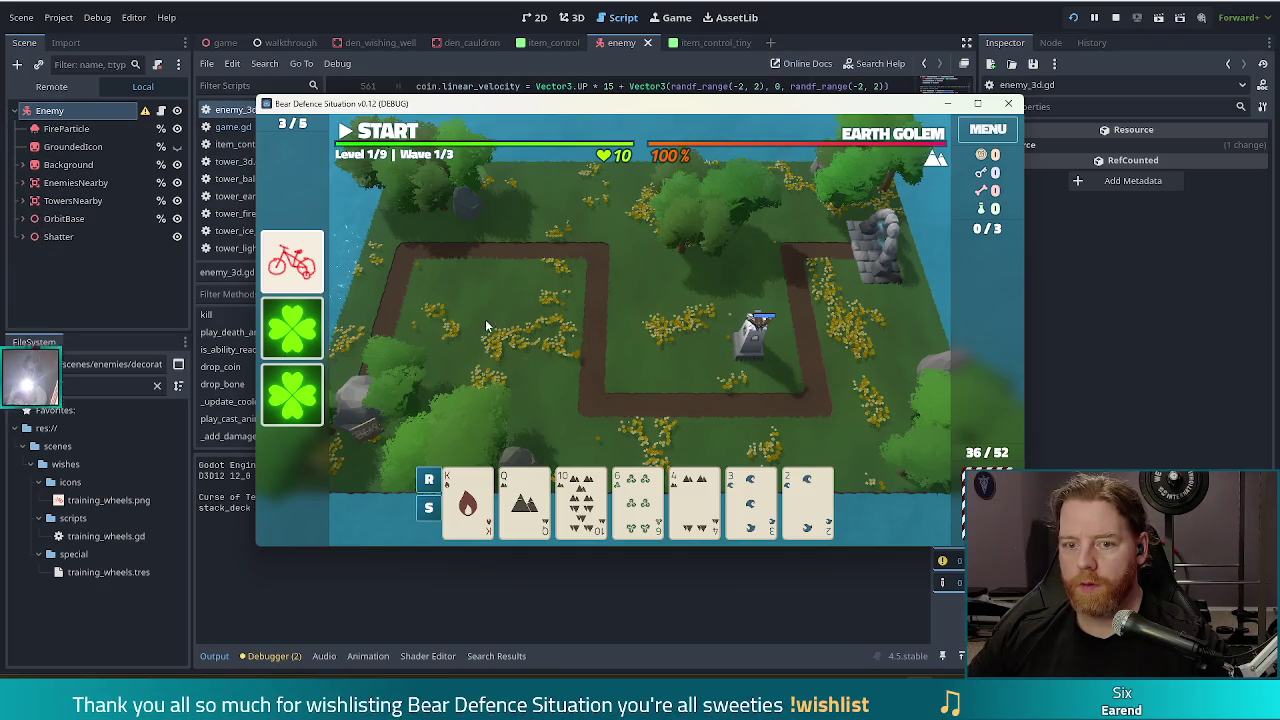
# Play the Jack of Earth for a second Ballista beside the first, pause, and return to the editor.
pyautogui.click(808, 500)
pyautogui.click(751, 500)
pyautogui.click(686, 500)
pyautogui.click(637, 500)
pyautogui.click(766, 421)
pyautogui.click(580, 500)
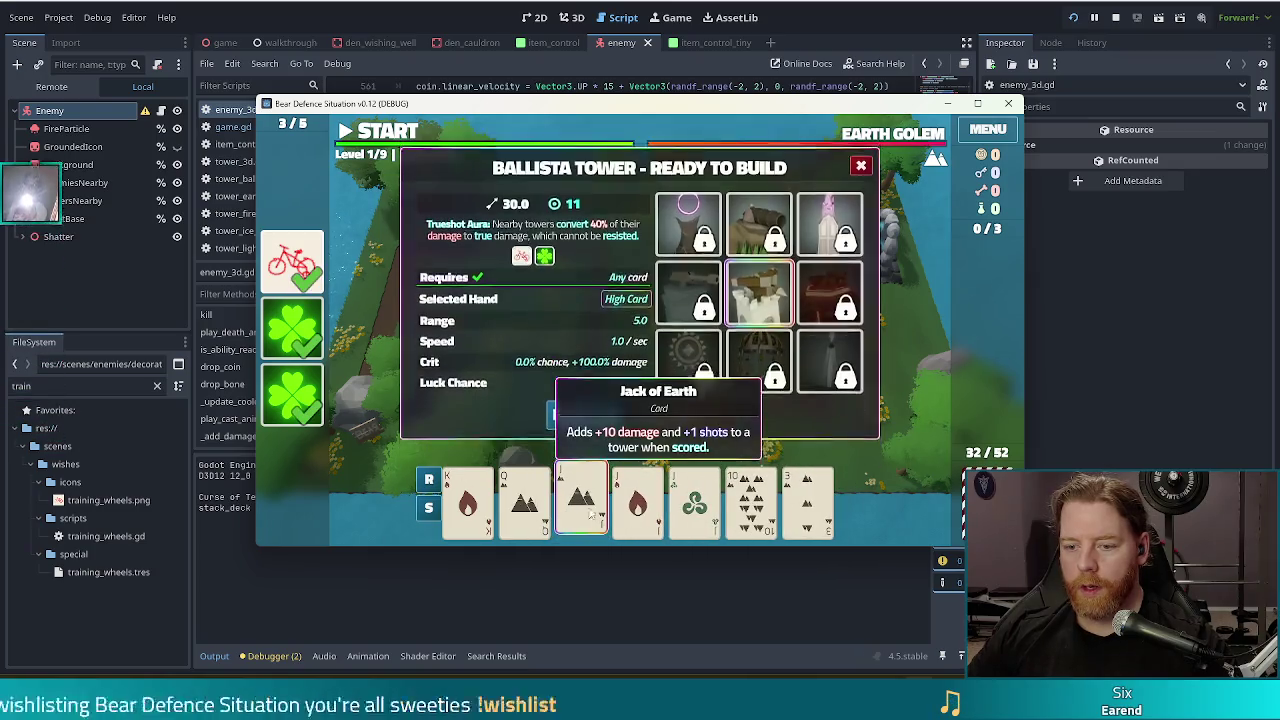
pyautogui.click(586, 418)
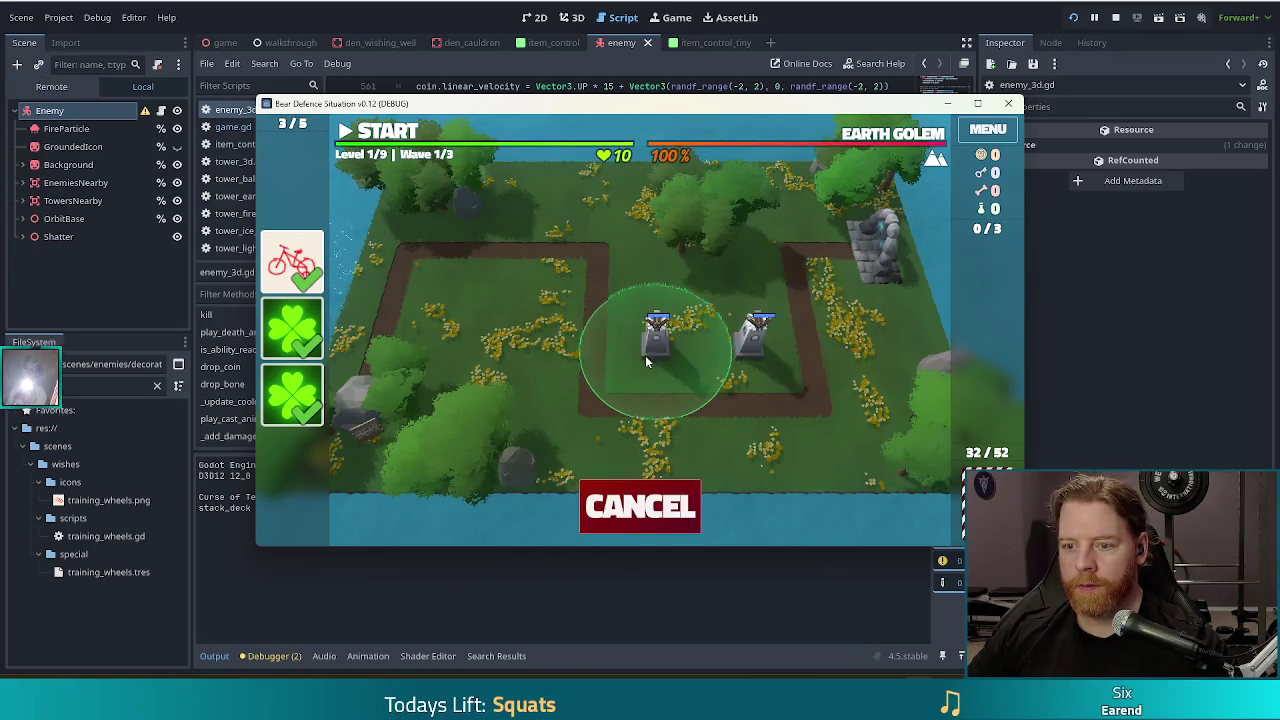
pyautogui.click(676, 358)
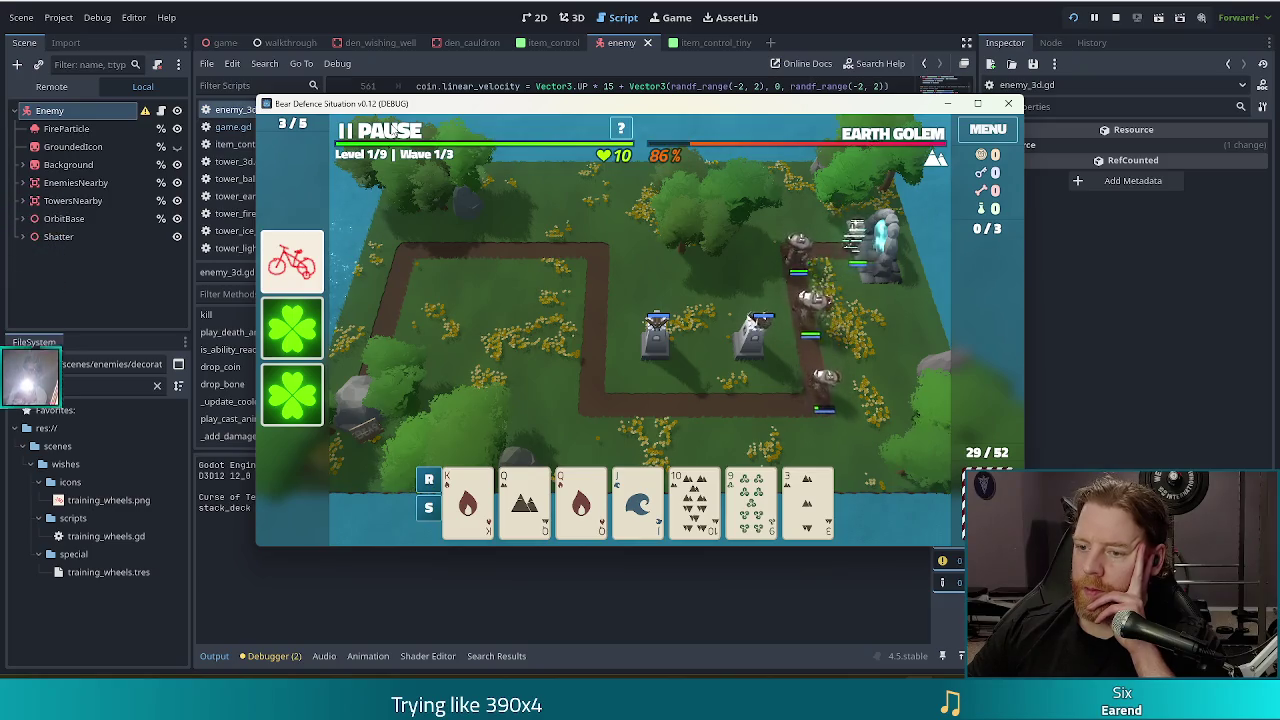
pyautogui.click(392, 128)
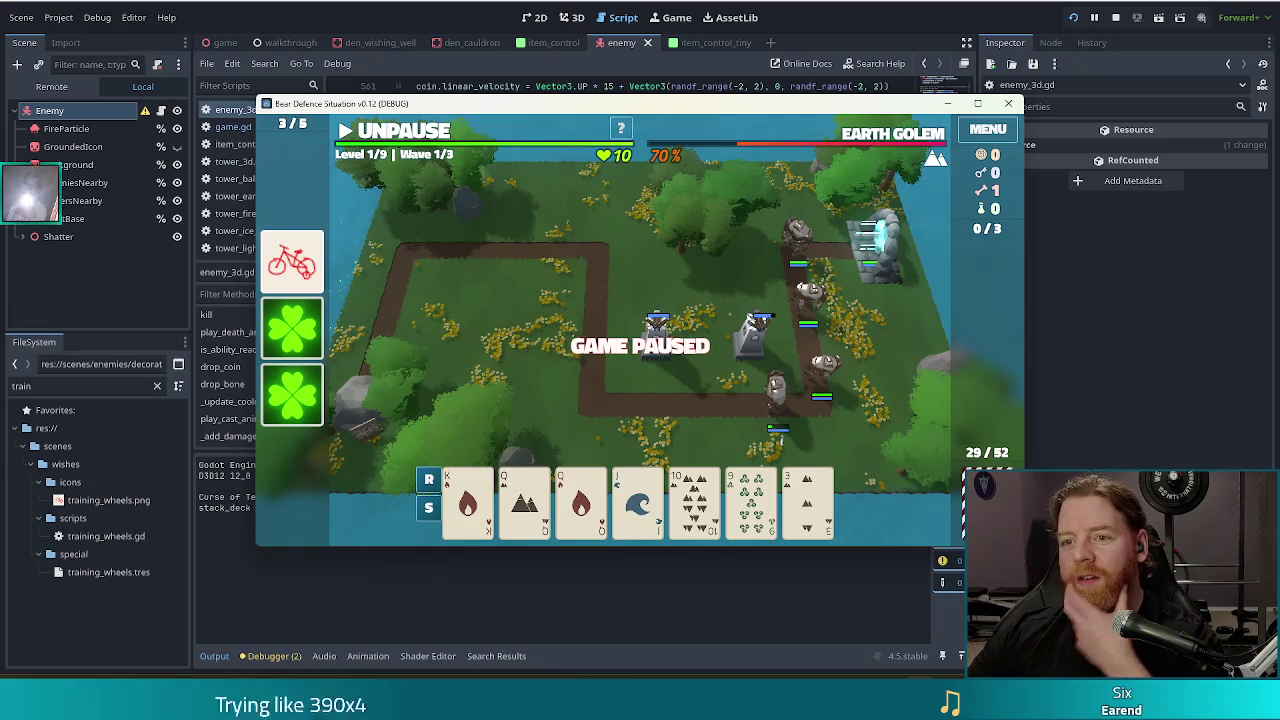
pyautogui.hotkey('alt', 'Tab')
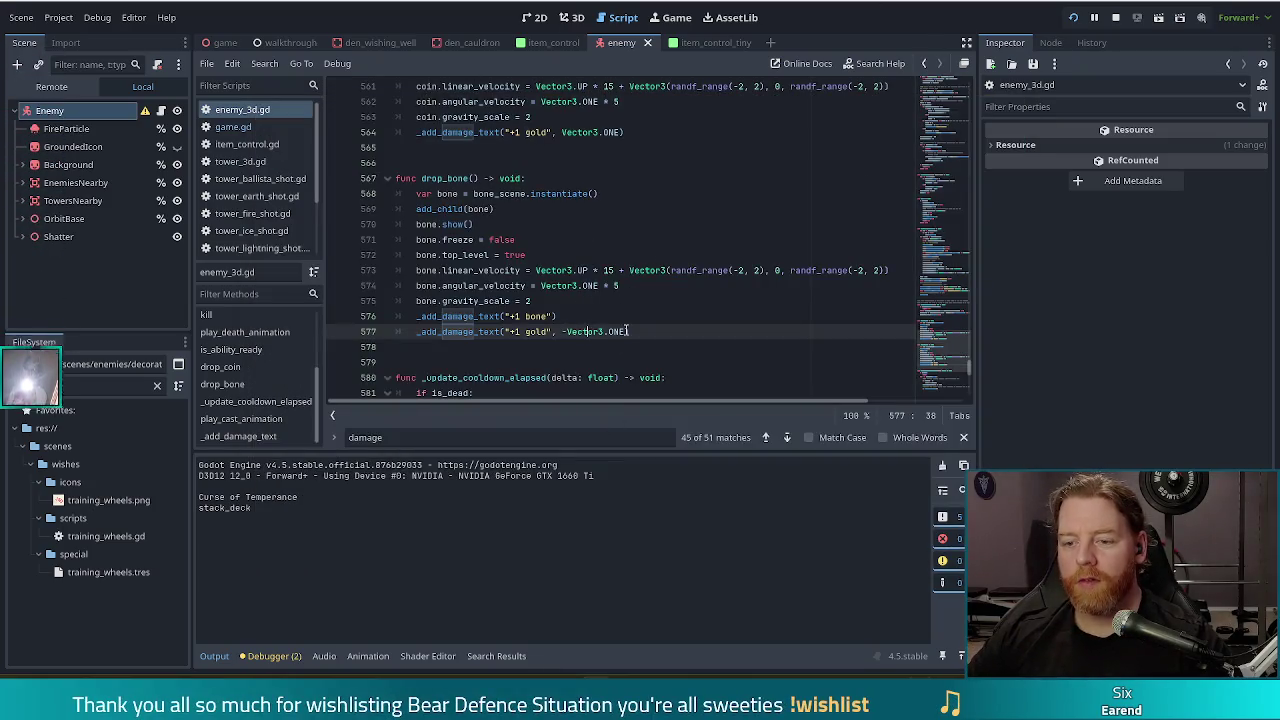
# Replace -Vector3.ONE on line 577 with Vector3(-1, 1, -1) and select the FileSystem filter text.
pyautogui.moveTo(567, 323); pyautogui.dragTo(562, 332)
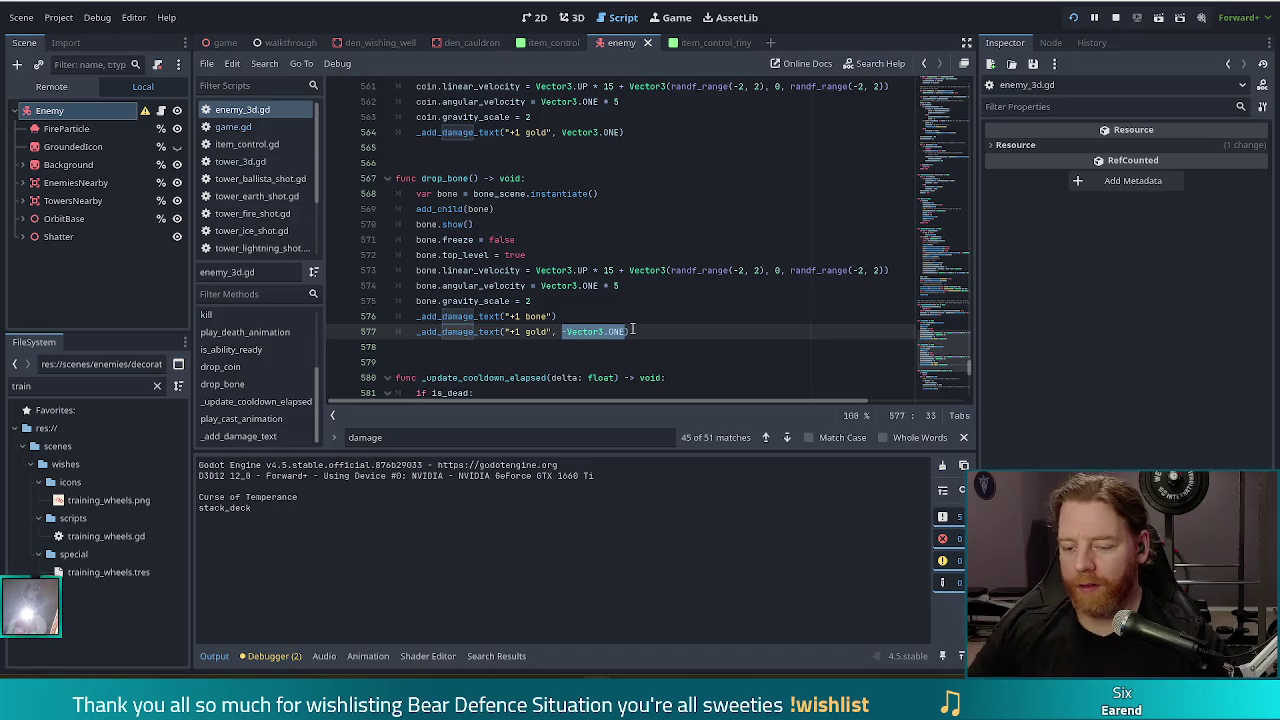
pyautogui.write('3(-1, 1, -1')
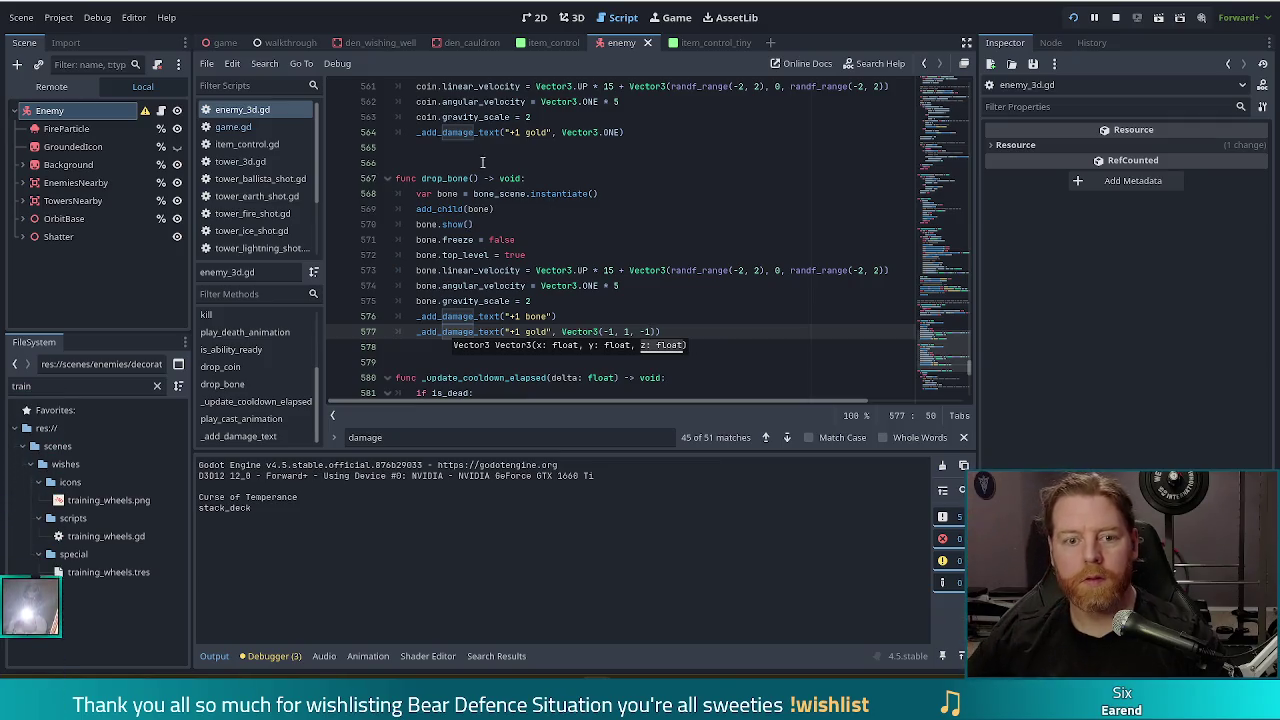
pyautogui.doubleClick(86, 388)
# Filter files by 'damage', open damage_text.tscn, and enable No Depth Test on its label.
pyautogui.write('damage')
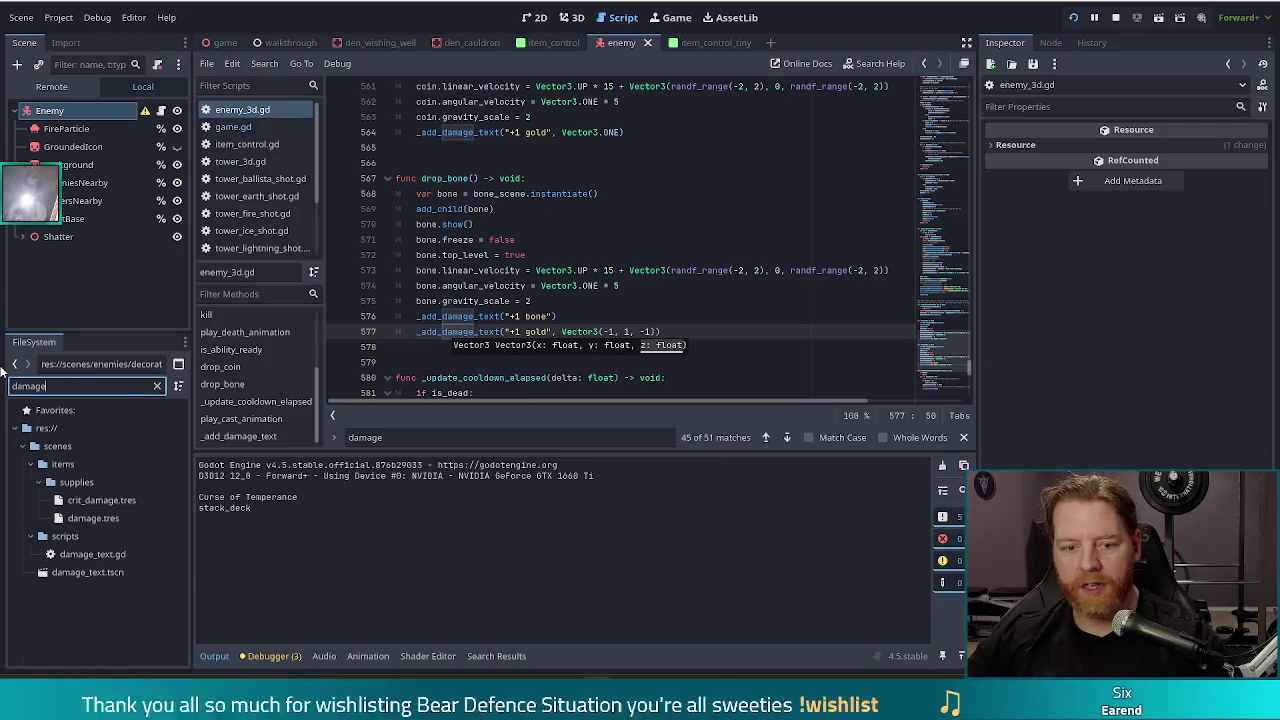
pyautogui.click(97, 574)
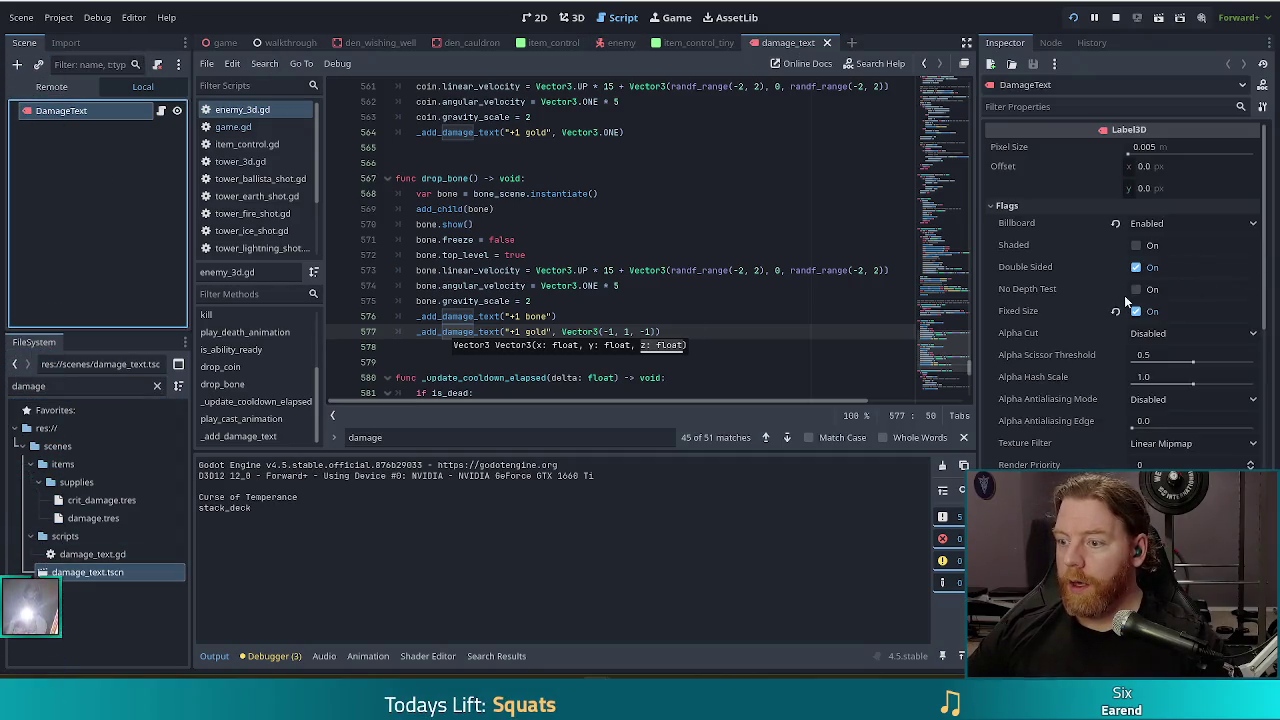
pyautogui.click(1136, 289)
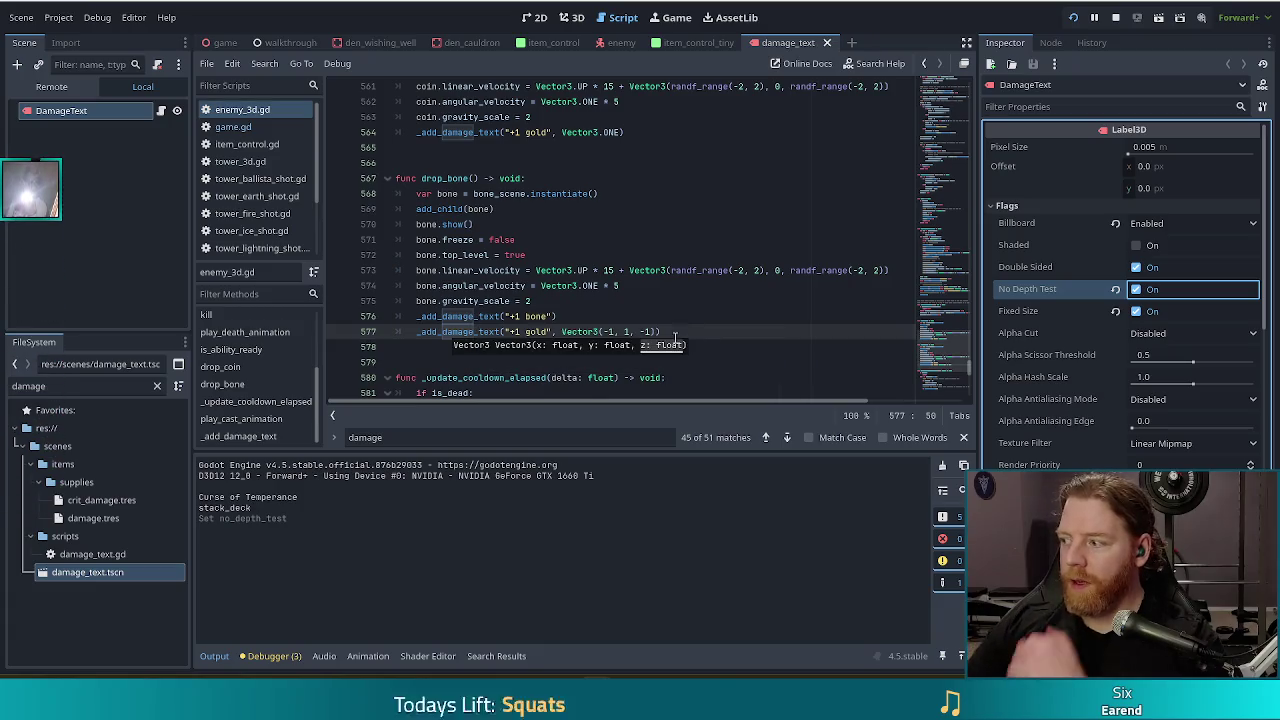
# Revert the gold offset to -Vector3.ONE, save enemy_3d.gd, and resume the paused game.
pyautogui.hotkey('ctrl', 'z')
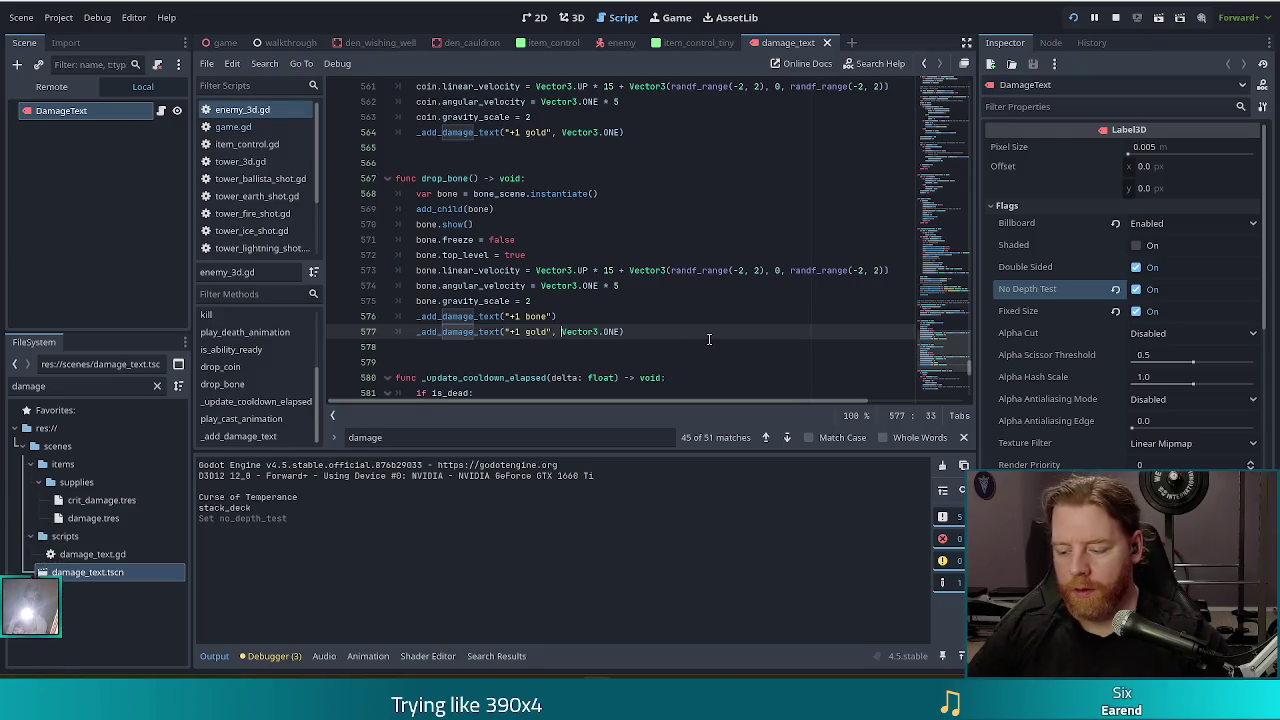
pyautogui.hotkey('ctrl', 's')
pyautogui.write('-')
pyautogui.click(673, 271)
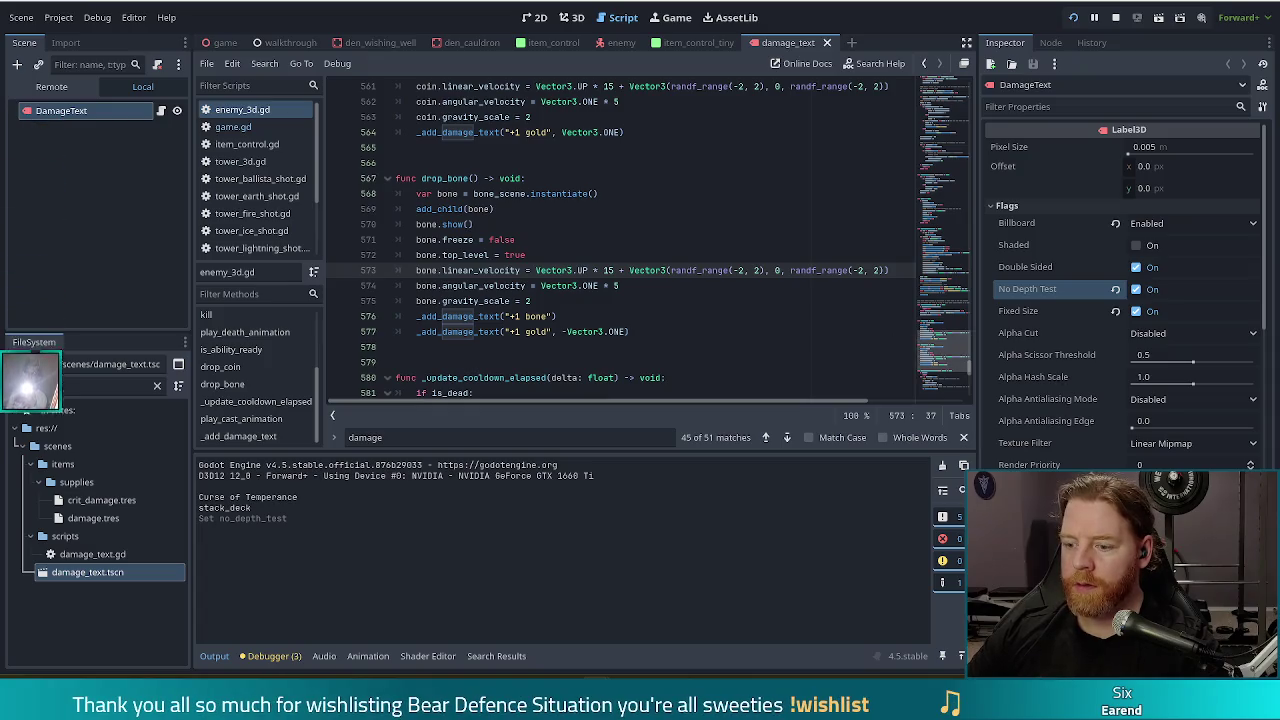
pyautogui.hotkey('alt', 'Tab')
pyautogui.click(395, 135)
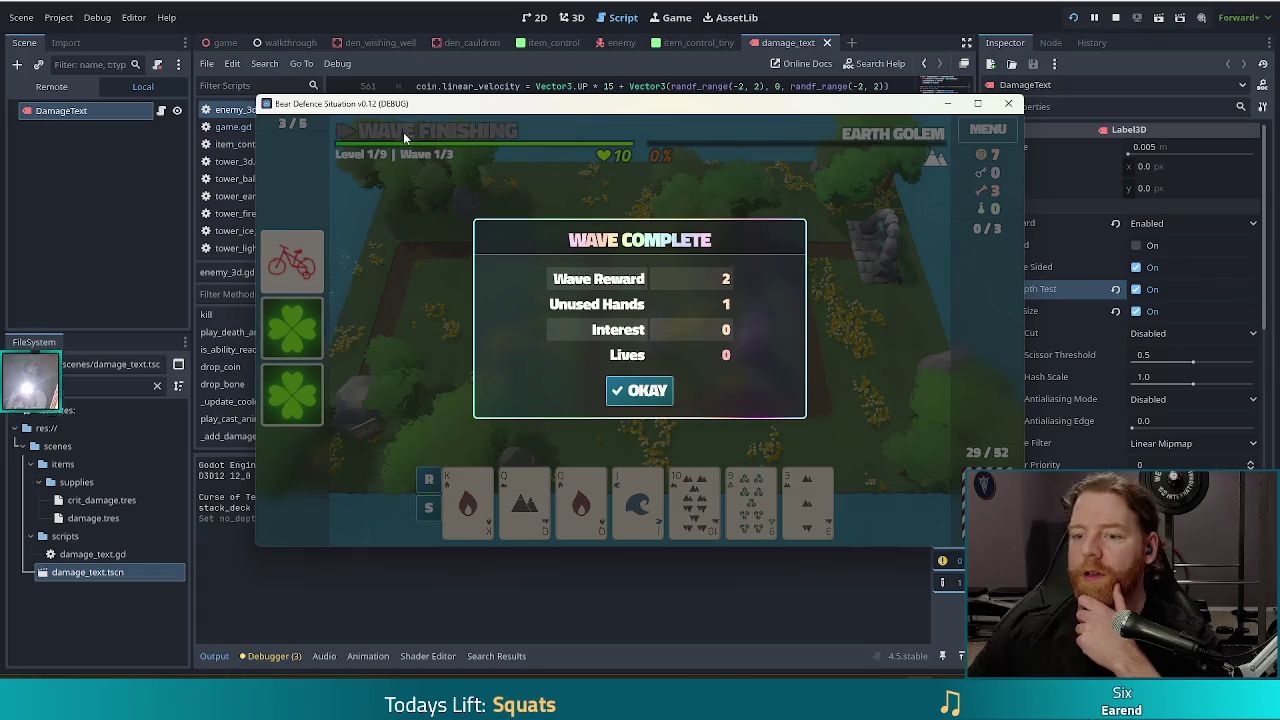
# Dismiss the wave 1 complete summary, start wave 2, then pause the game.
pyautogui.click(639, 390)
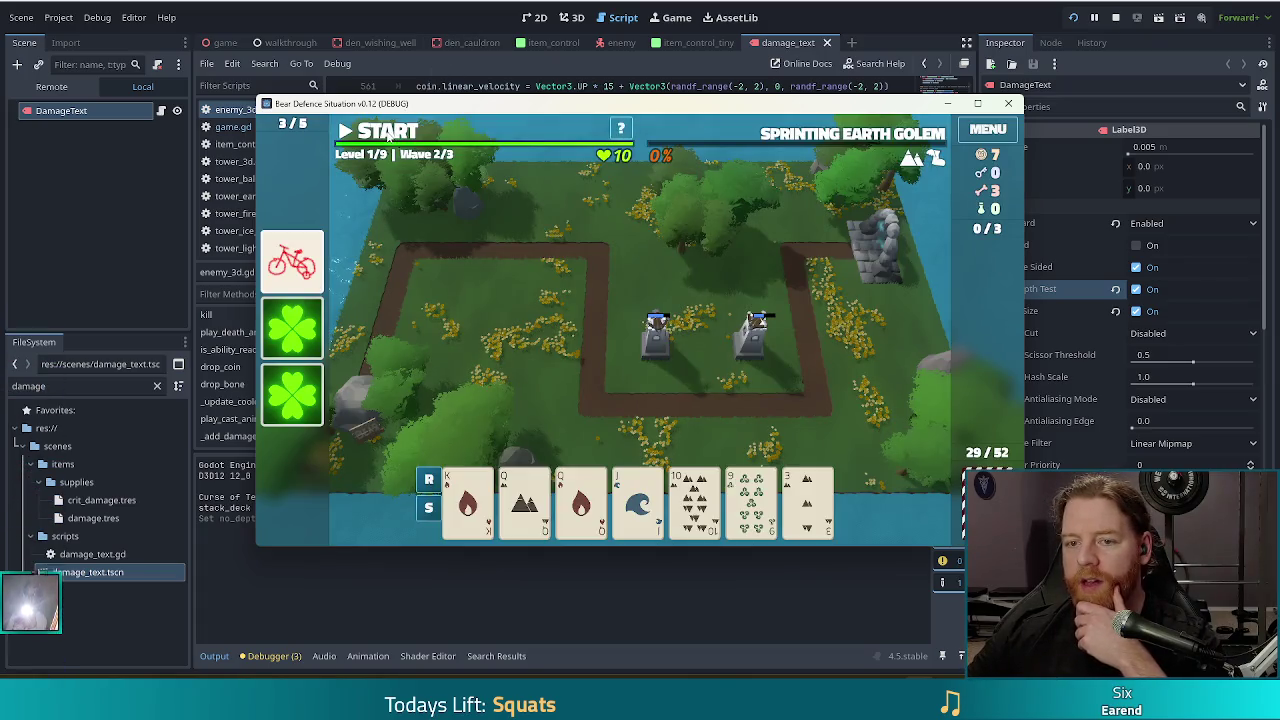
pyautogui.click(387, 136)
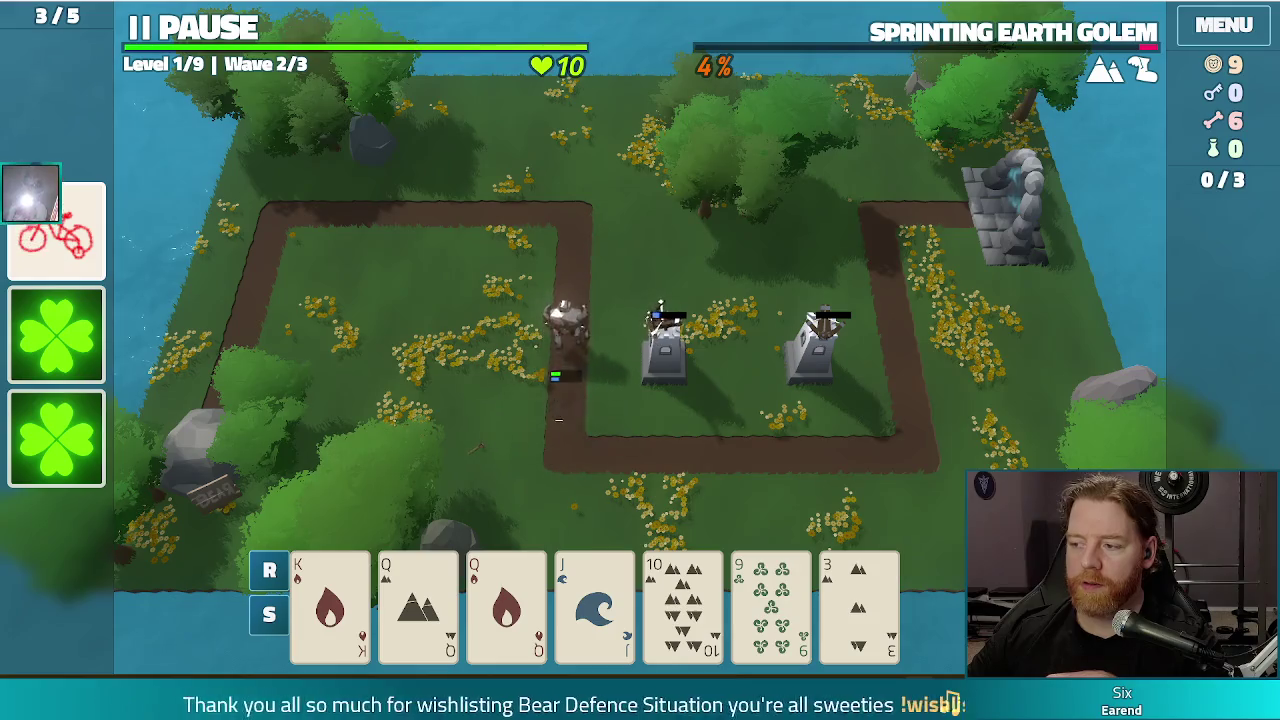
pyautogui.click(228, 33)
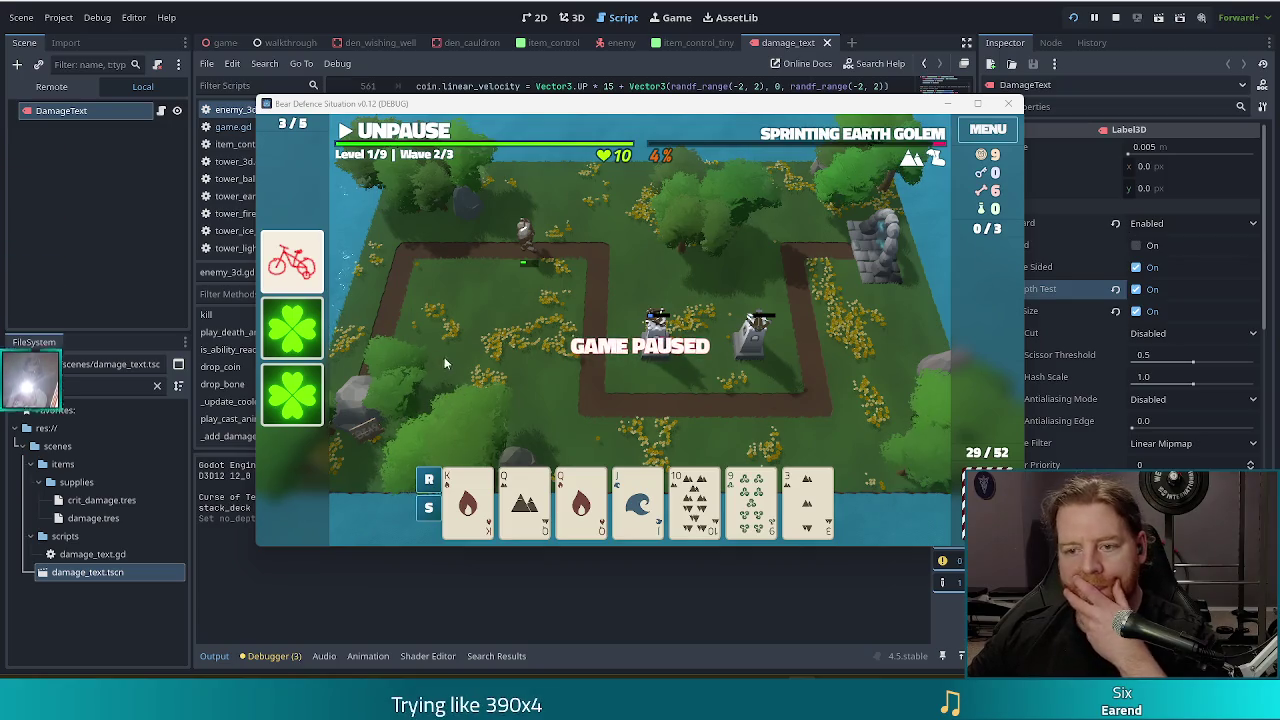
# Discard the 9 of Wind for fresh cards, then select the 2 of Earth.
pyautogui.moveTo(280, 415)
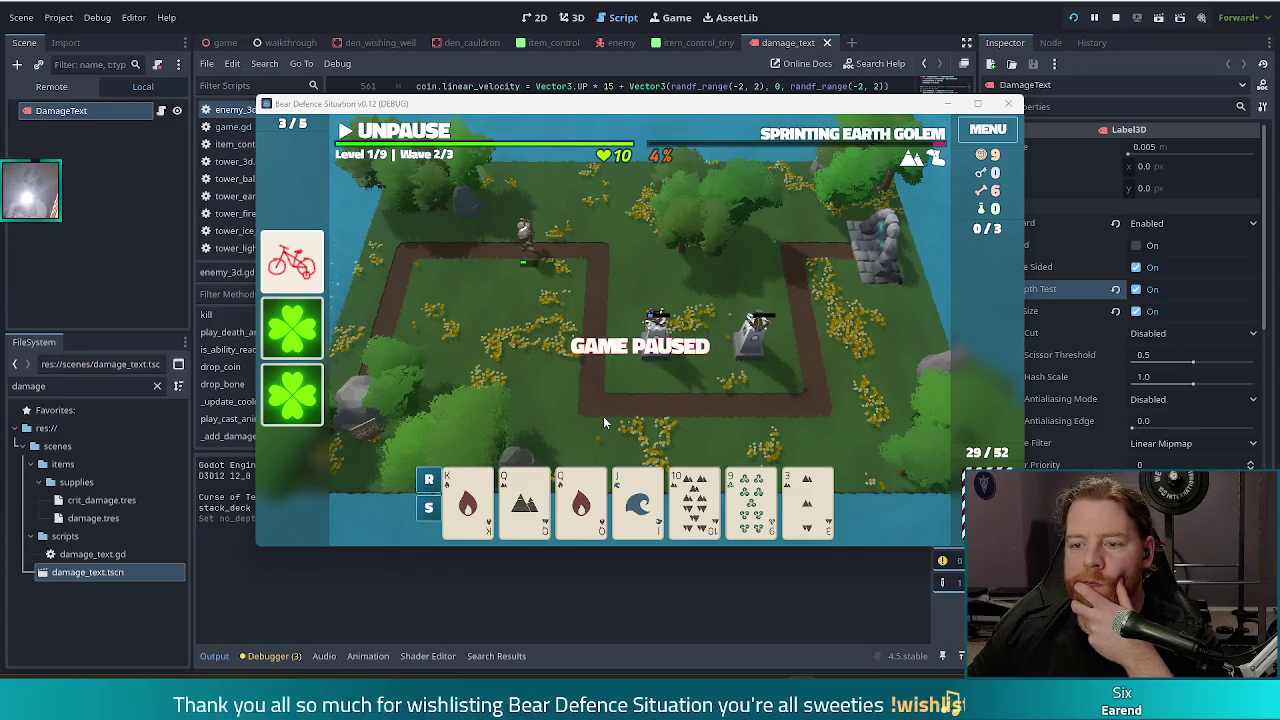
pyautogui.click(525, 500)
pyautogui.click(525, 500)
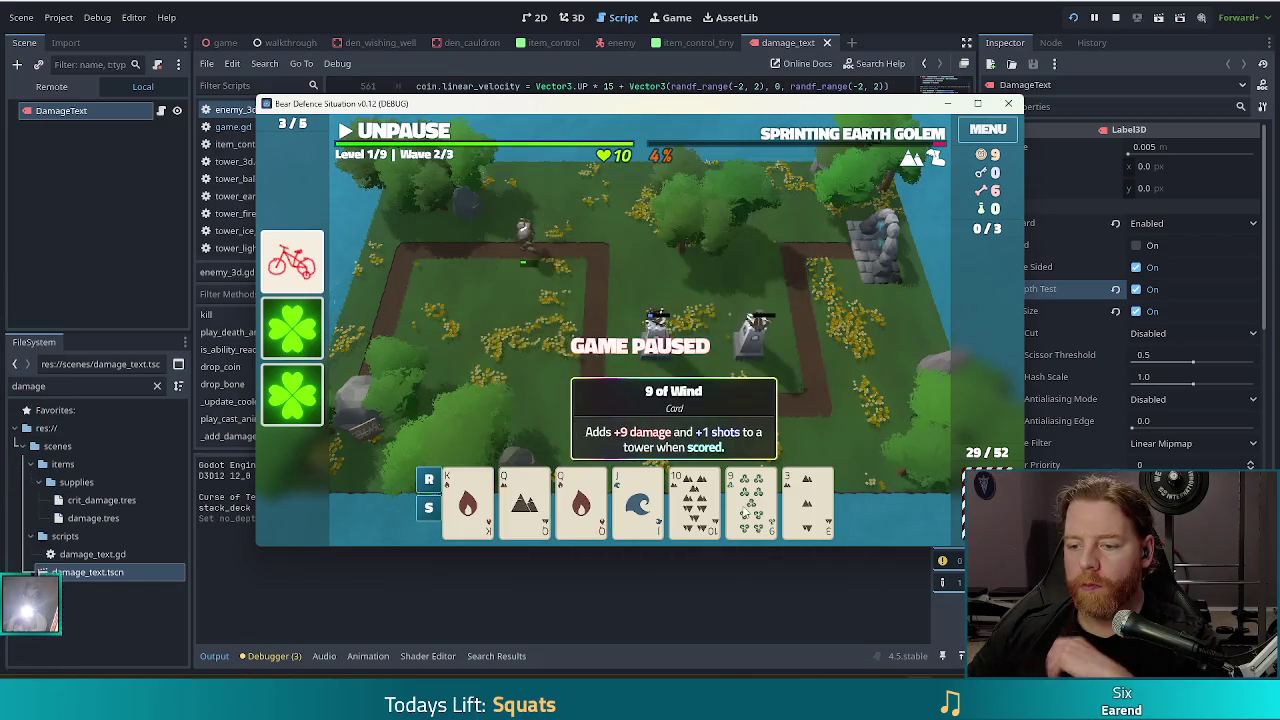
pyautogui.click(752, 497)
pyautogui.click(705, 424)
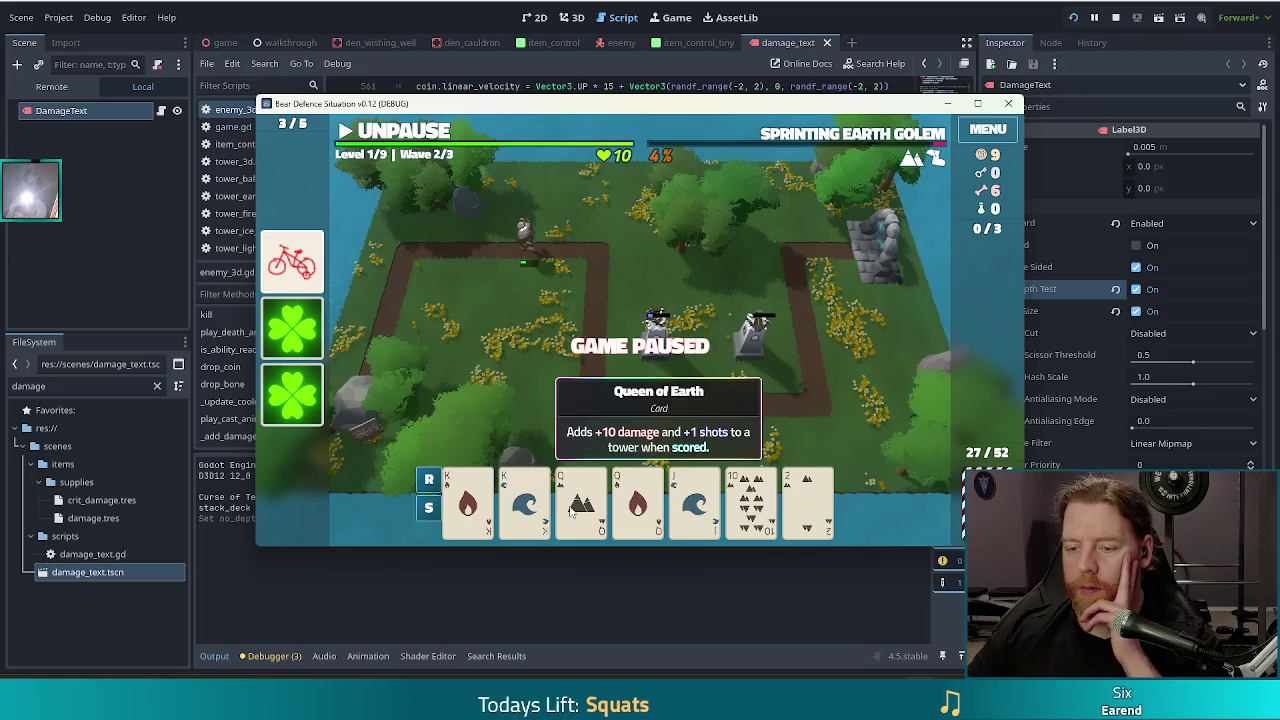
pyautogui.click(815, 512)
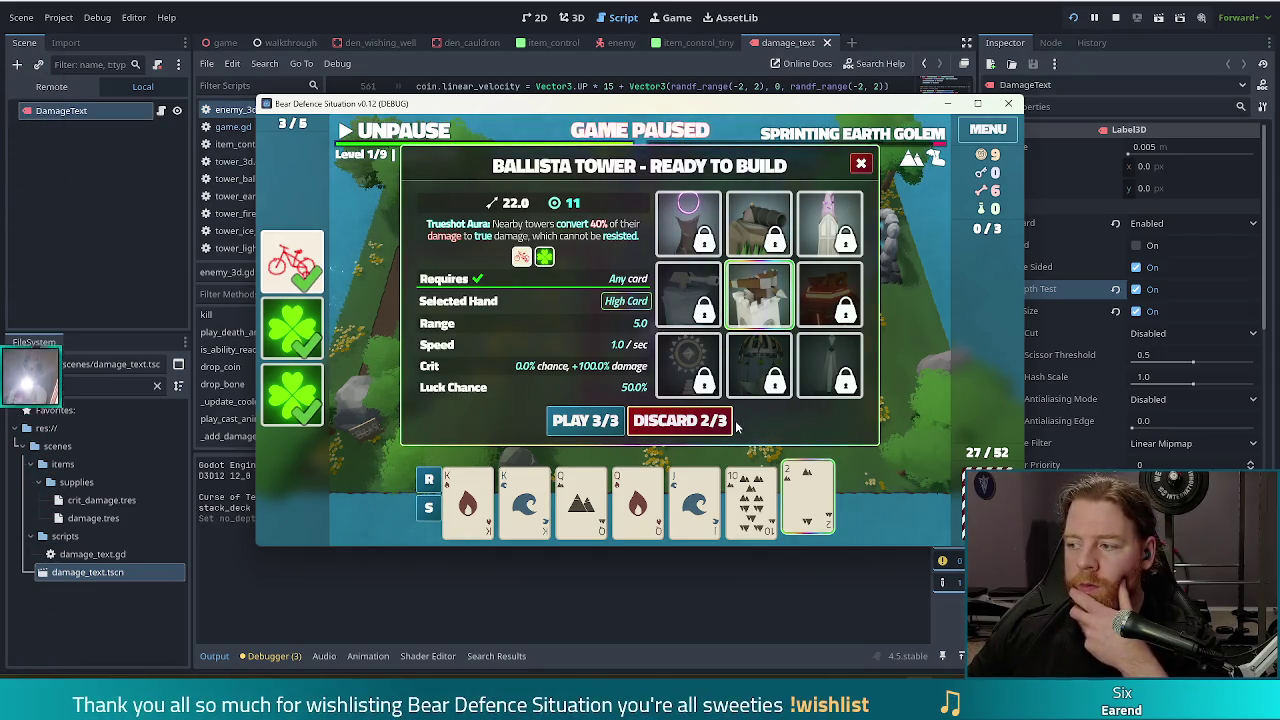
# Discard the 2 of Earth, place a Ballista tower near the path's upper-left corner, and finish wave 2.
pyautogui.moveTo(731, 391)
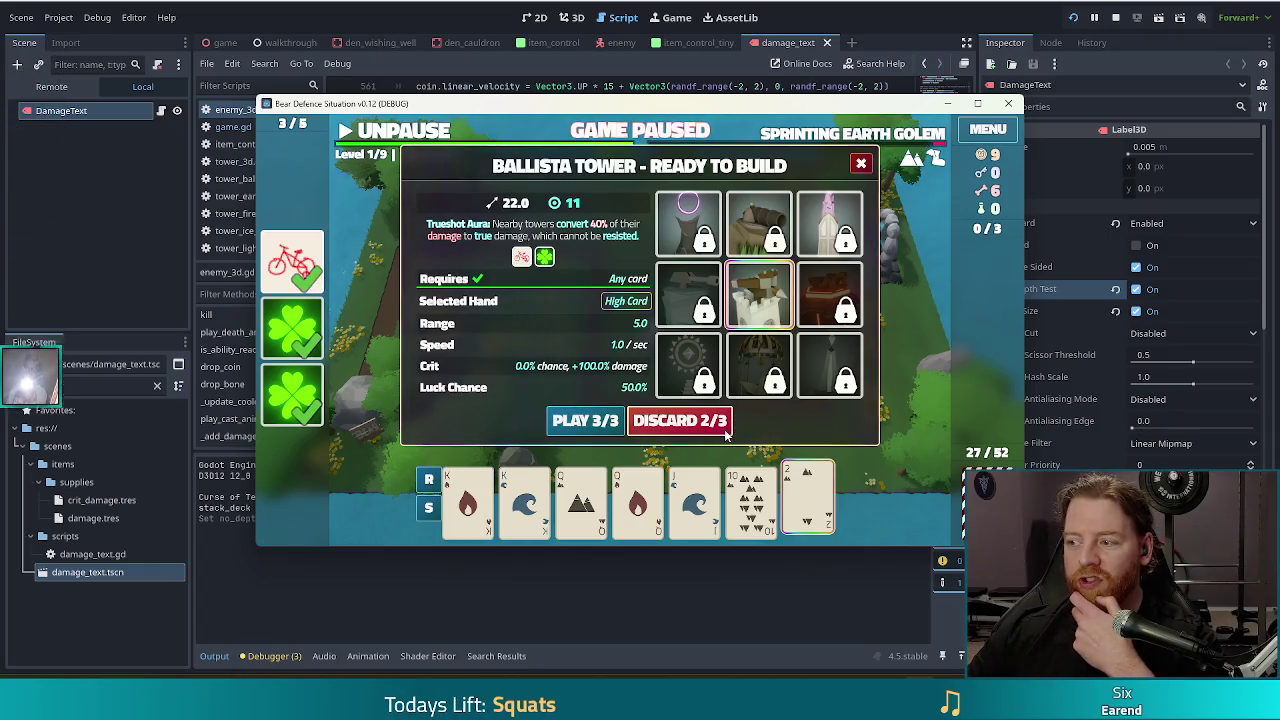
pyautogui.click(712, 428)
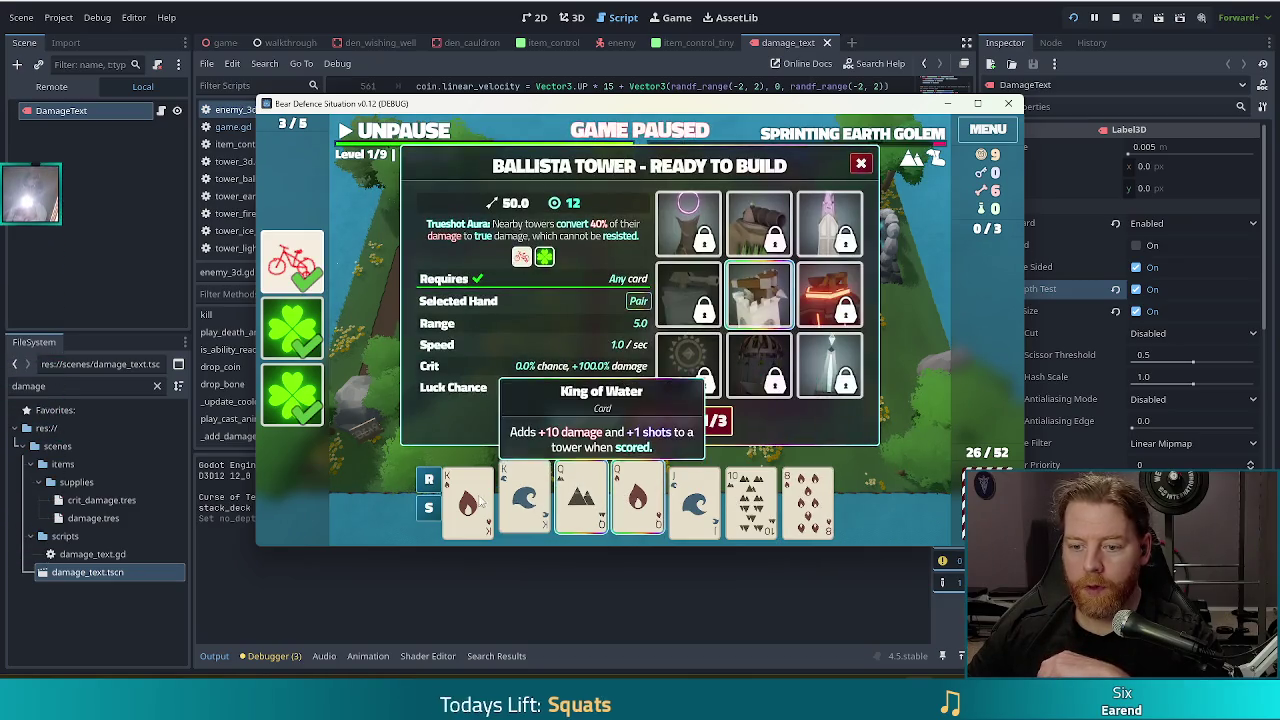
pyautogui.click(577, 421)
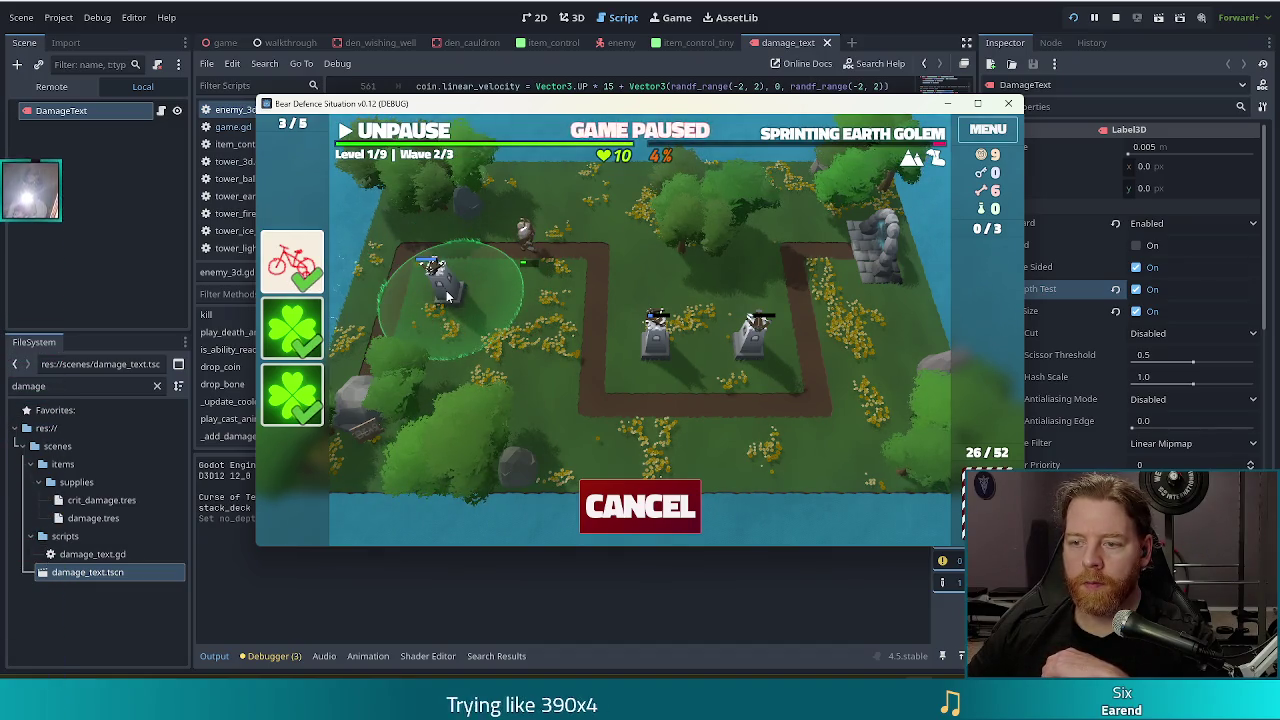
pyautogui.click(446, 290)
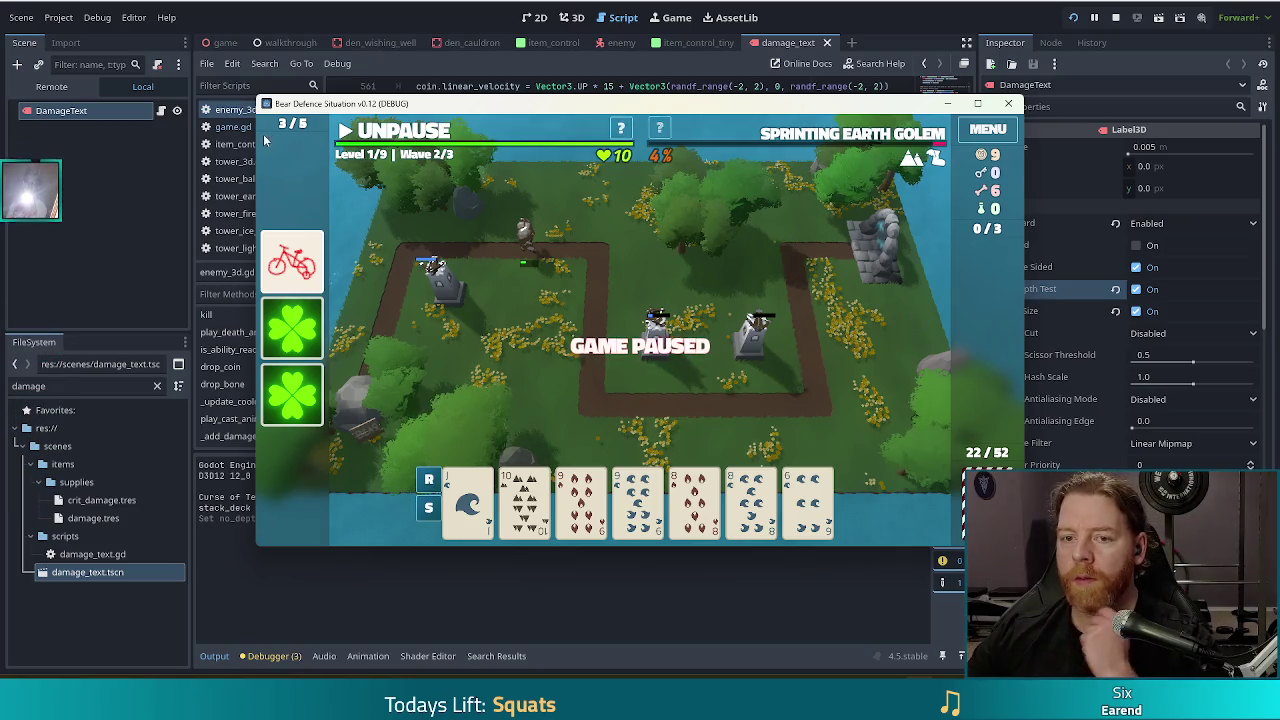
pyautogui.press('space')
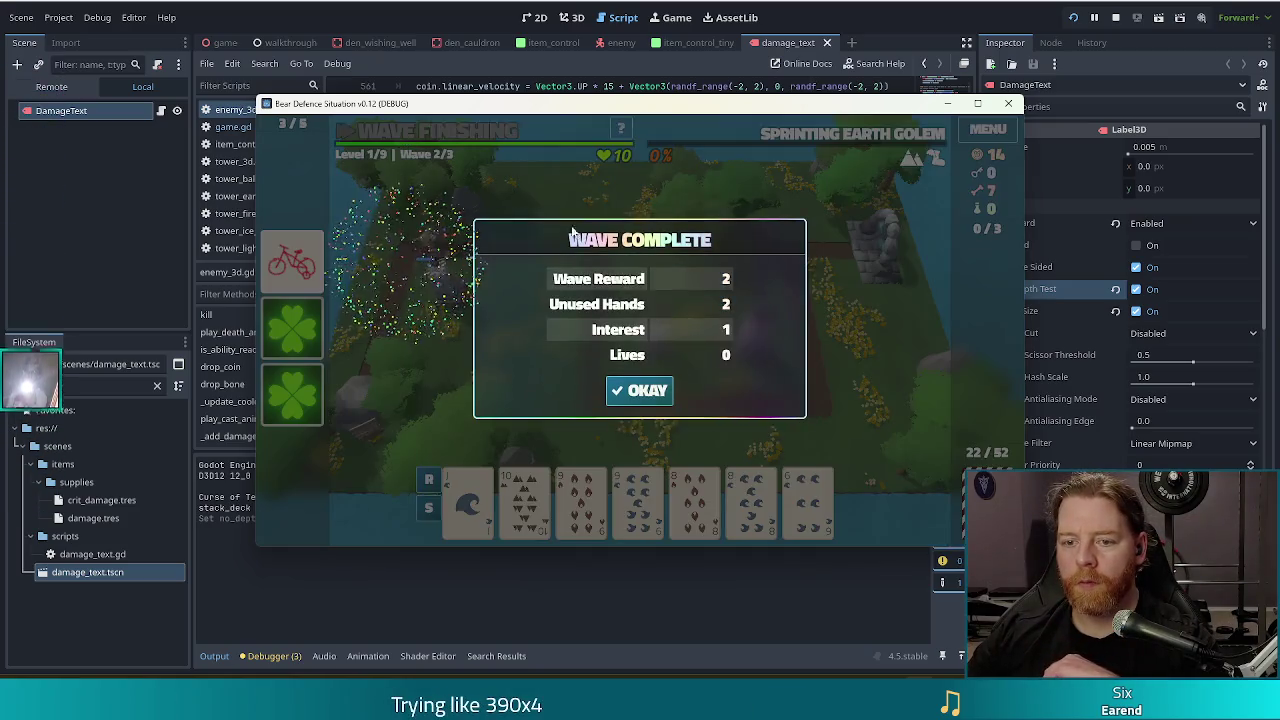
pyautogui.click(640, 390)
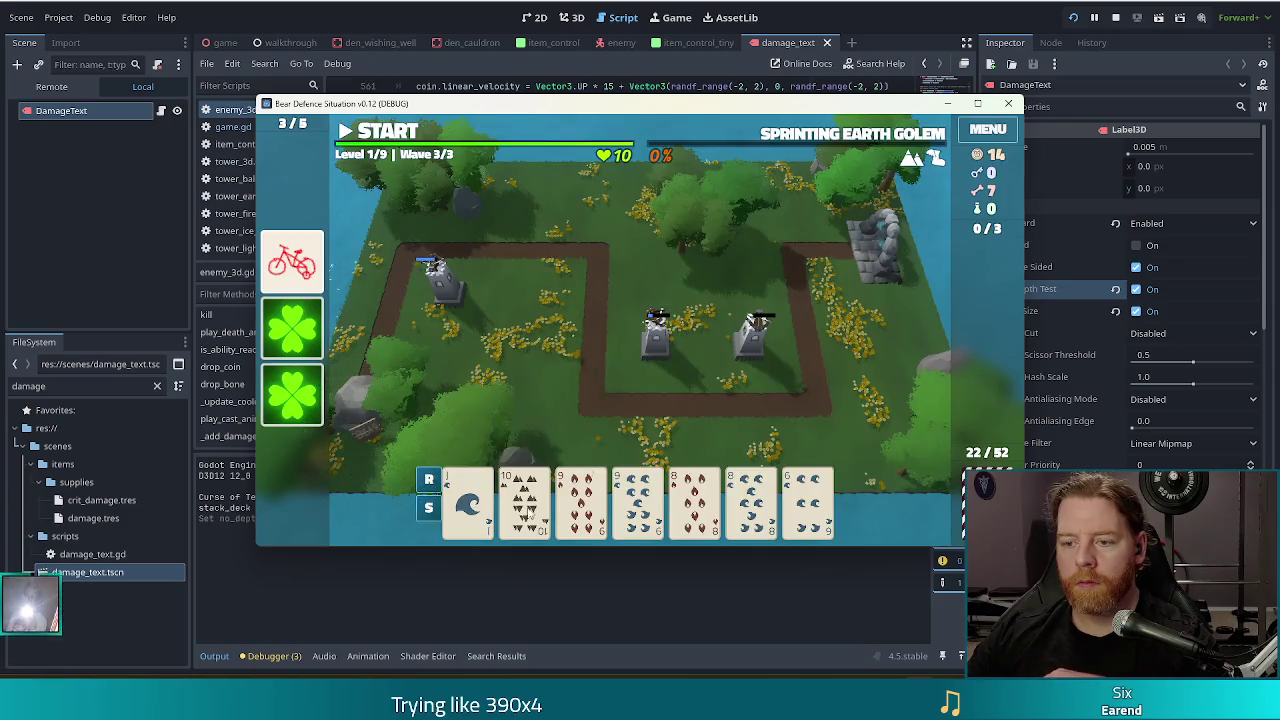
# Play the 9 of Fire and 9 of Water pair to place a Ballista tower at the upper-right bend.
pyautogui.click(582, 500)
pyautogui.click(638, 500)
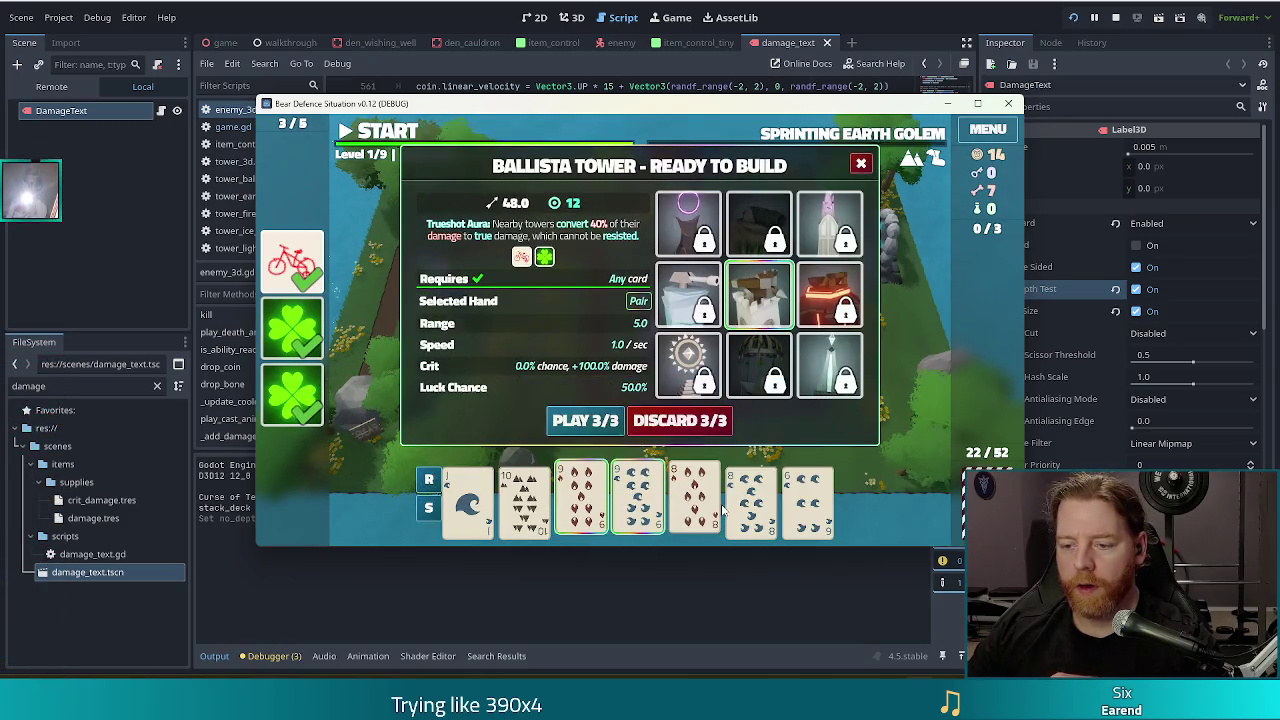
pyautogui.click(585, 421)
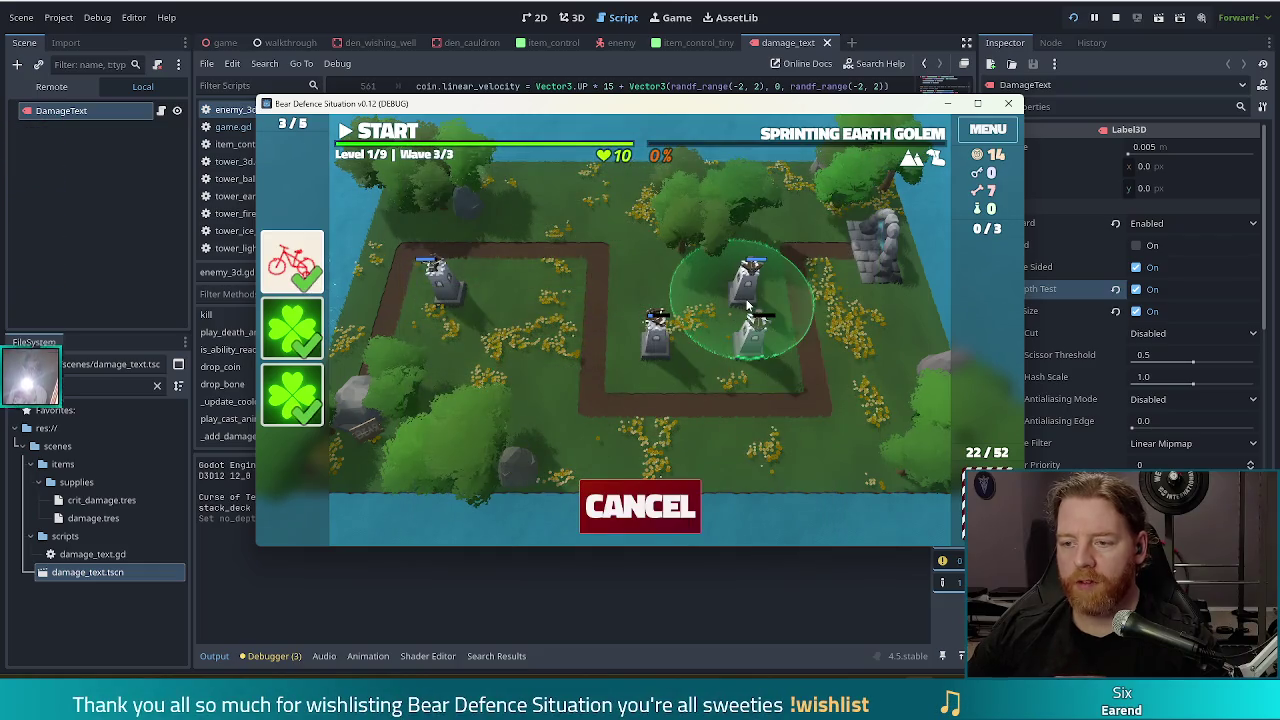
pyautogui.click(748, 305)
# Discard the 7 of Fire and the 4, then play three 6s for a third Ballista tower.
pyautogui.click(808, 497)
pyautogui.click(638, 500)
pyautogui.click(675, 420)
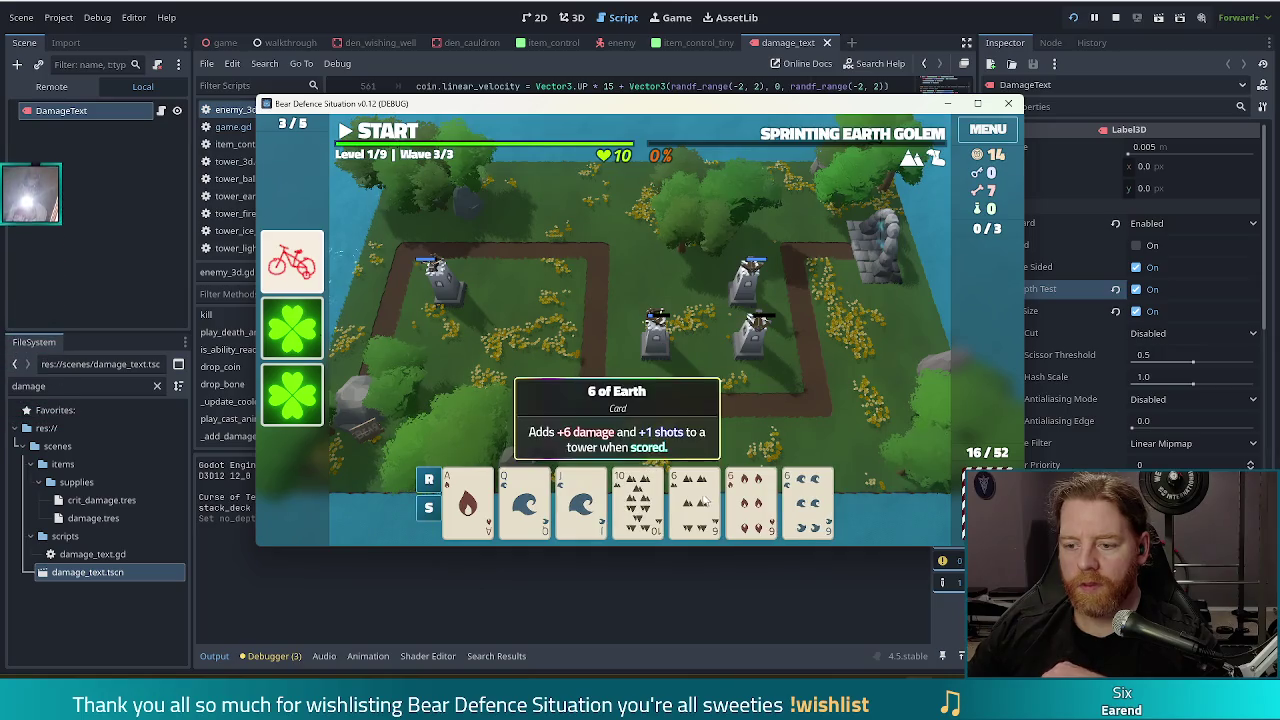
pyautogui.click(703, 500)
pyautogui.click(752, 500)
pyautogui.click(808, 500)
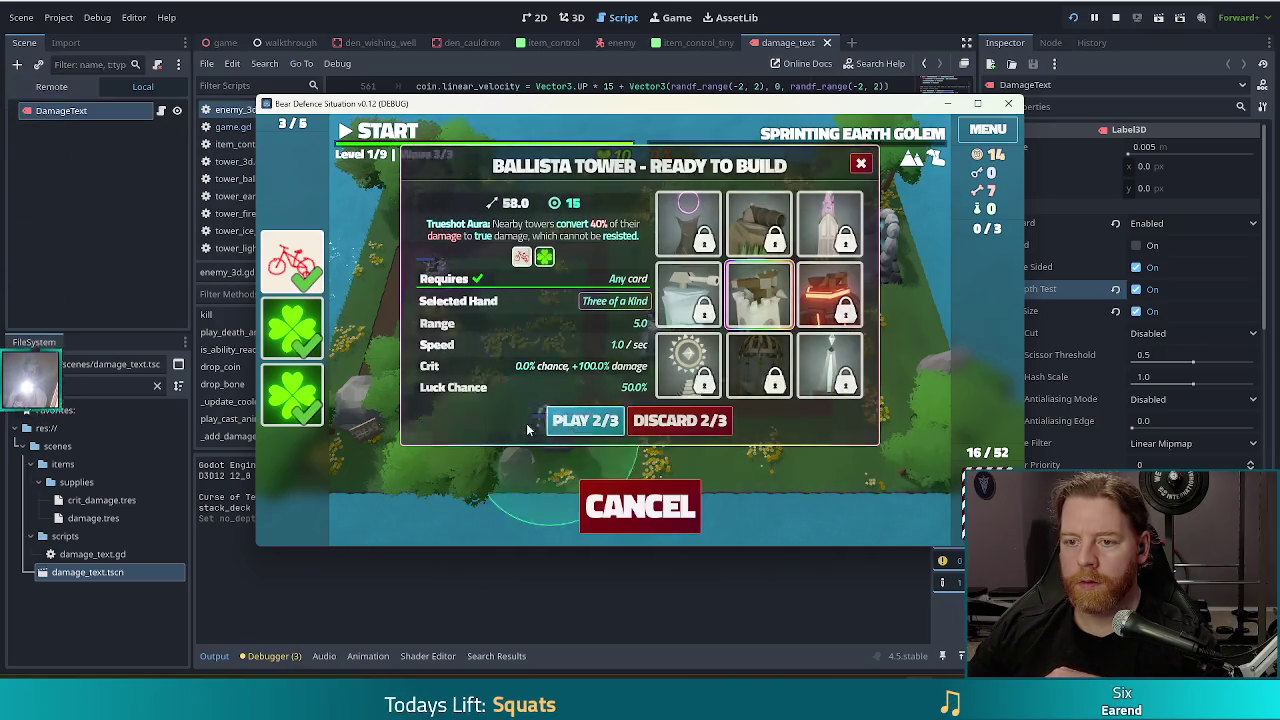
pyautogui.click(551, 420)
pyautogui.click(655, 310)
# Run wave 3 to completion, dismiss the summary, and stop the game.
pyautogui.click(380, 140)
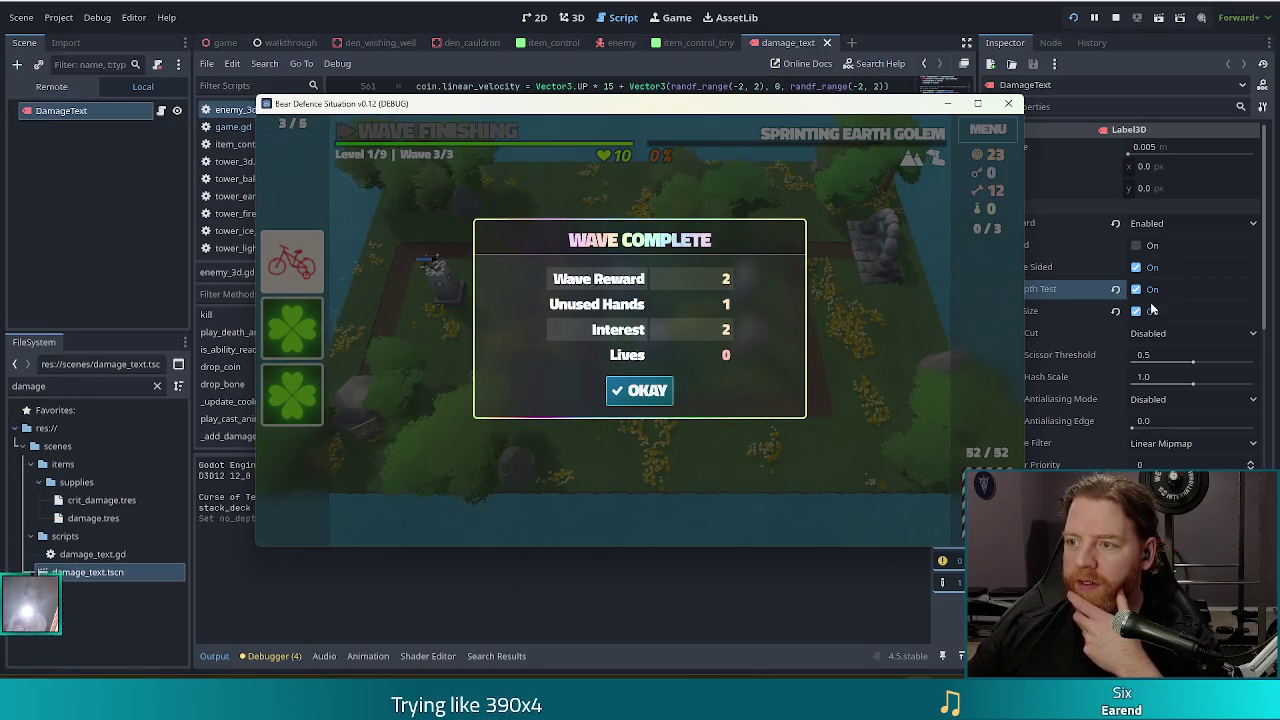
pyautogui.click(660, 390)
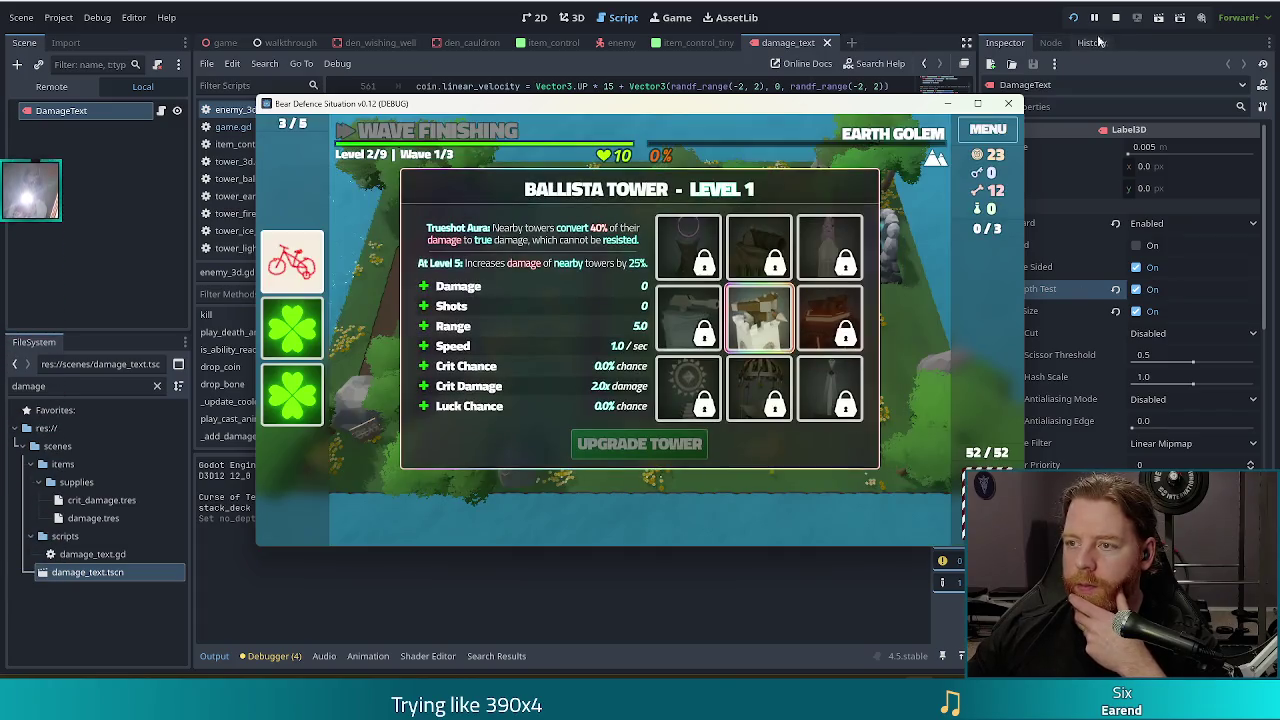
pyautogui.click(1120, 19)
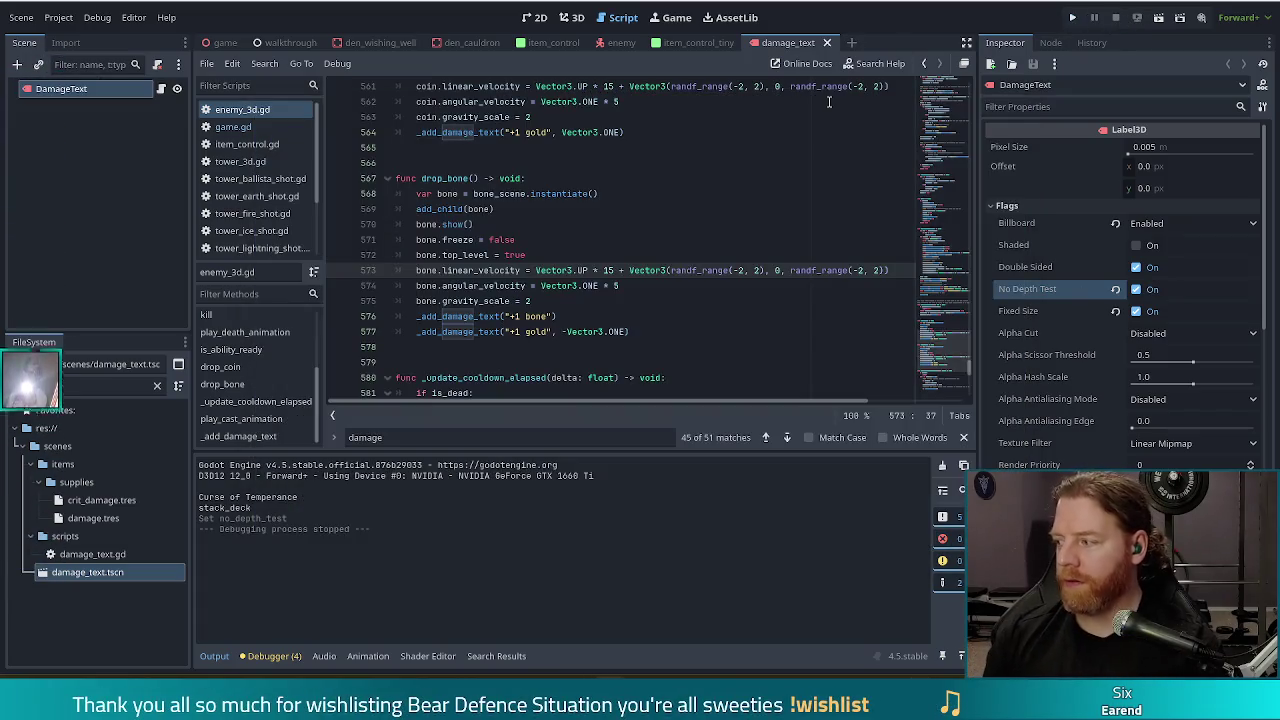